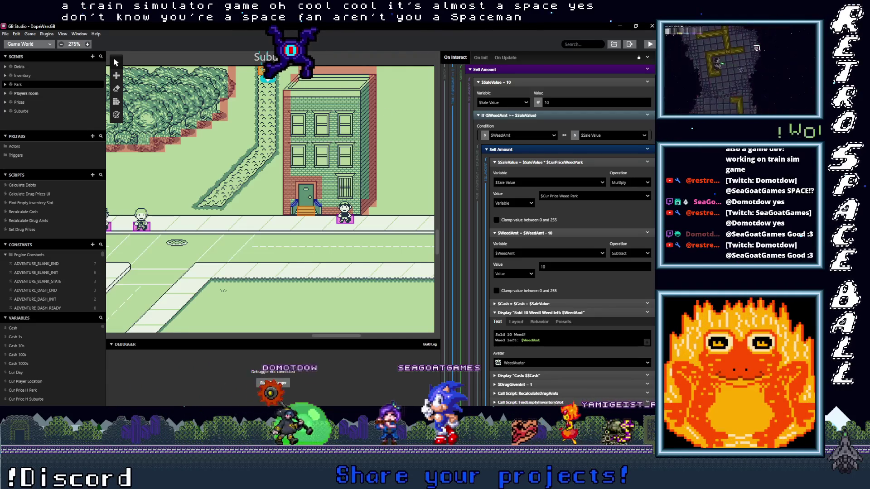
Build and run DopeWarsGB in a test play window, nudging the window up and left
left_click(650, 44)
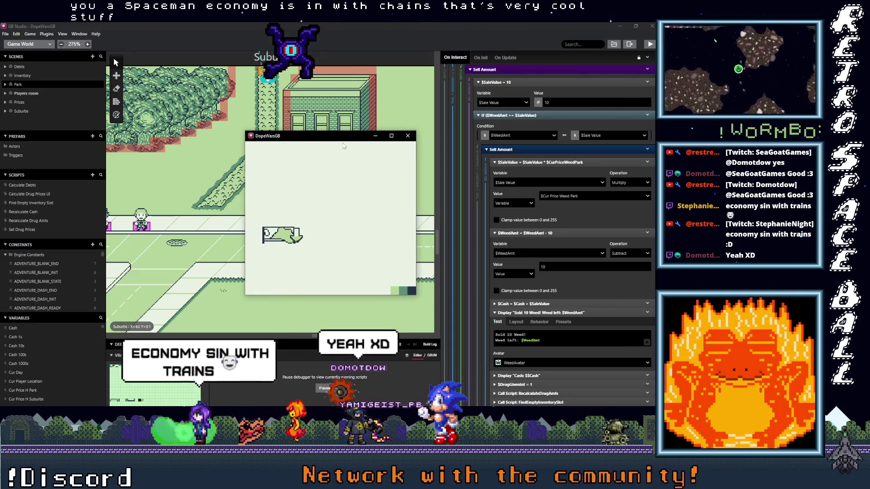
left_click_drag(344, 136, 324, 130)
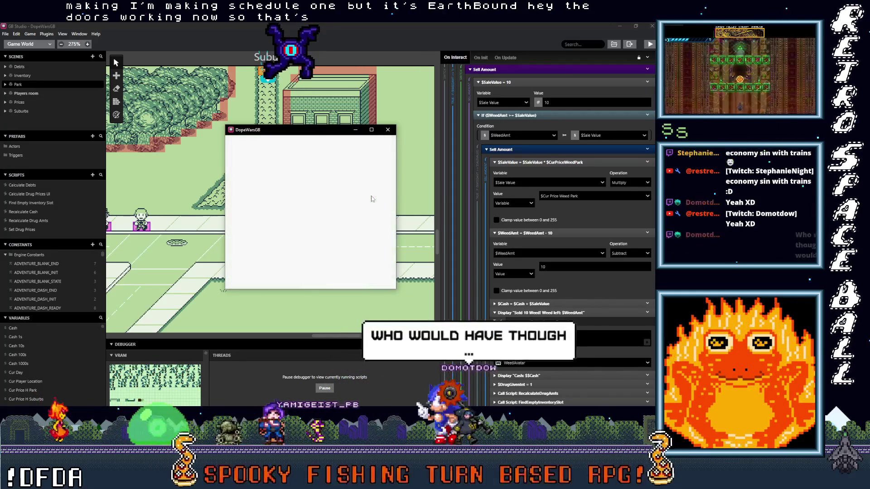
Bring up the in-game Prices menu on the street and review the drug prices
key("Return")
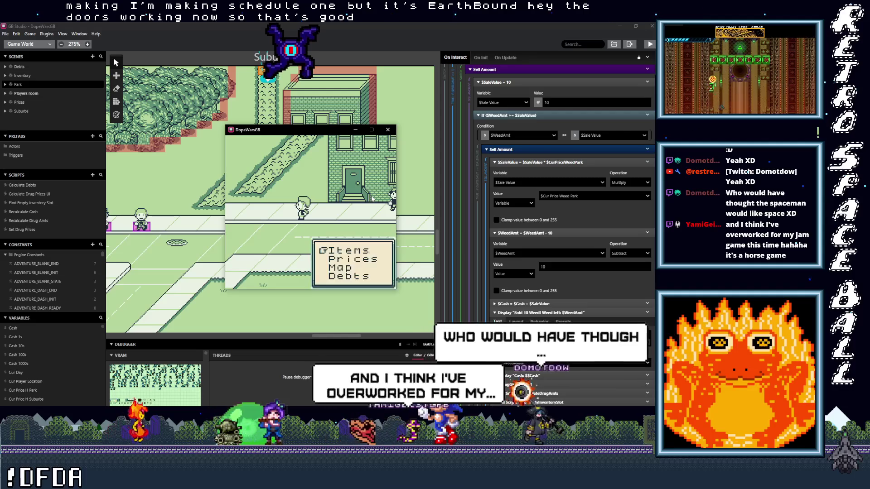
key("z")
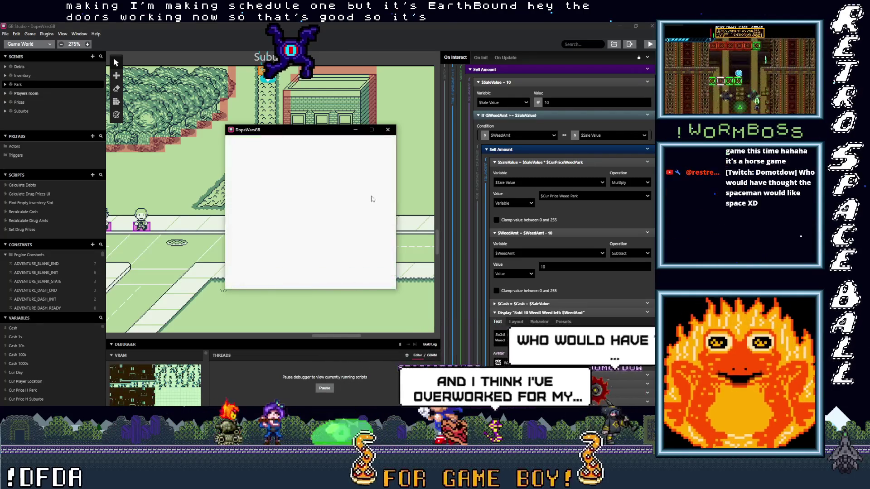
key("z")
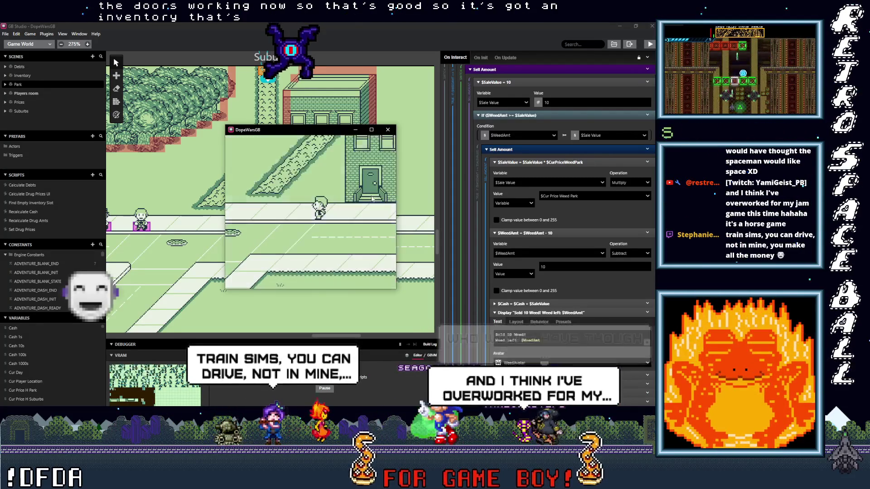
key("Return")
key("x")
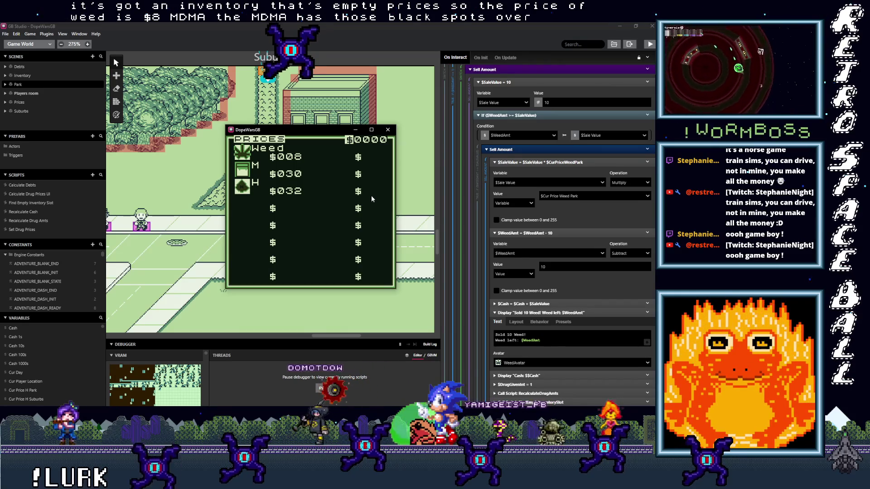
key("x")
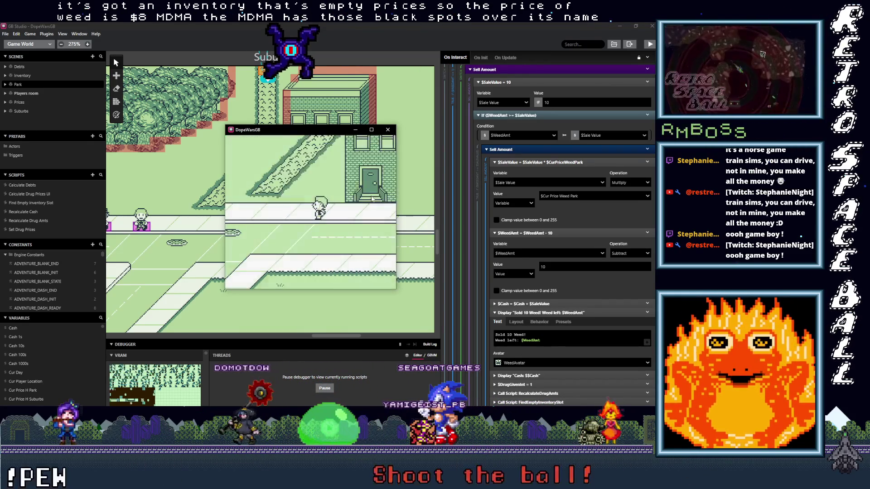
Walk into the park, confirm its prices differ, then stop the test game
key("Up")
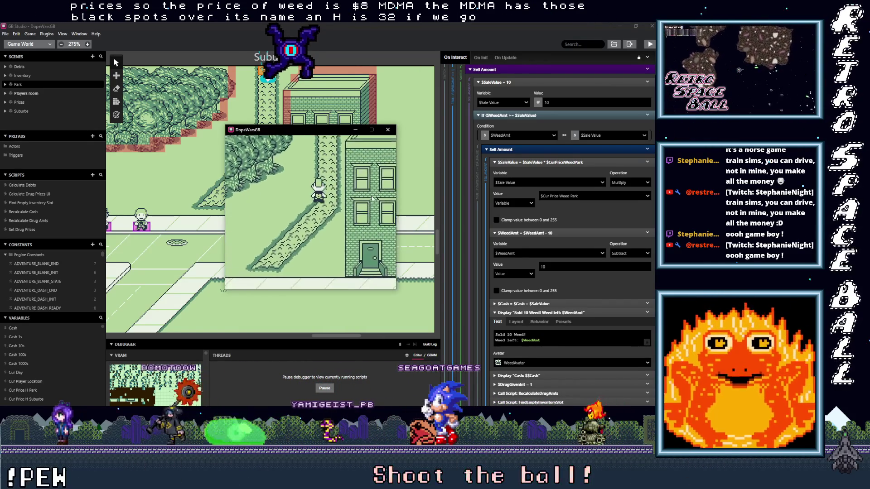
key("Up")
key("Up")
key("Return")
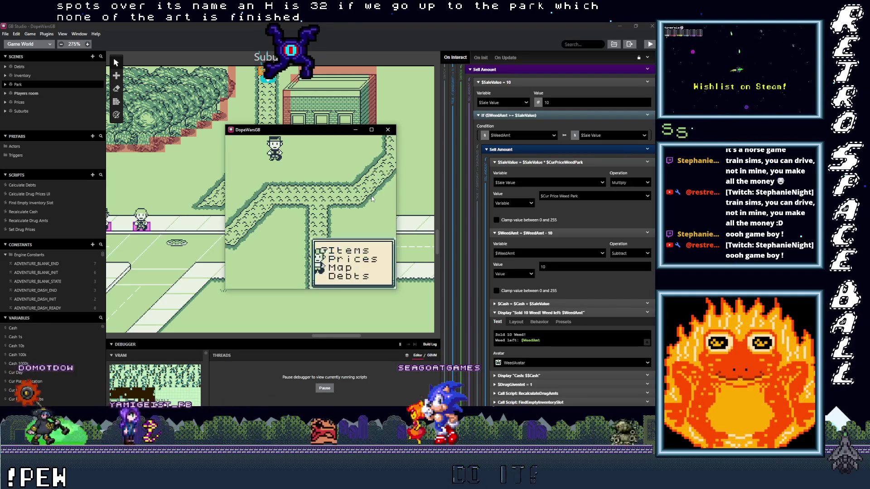
key("z")
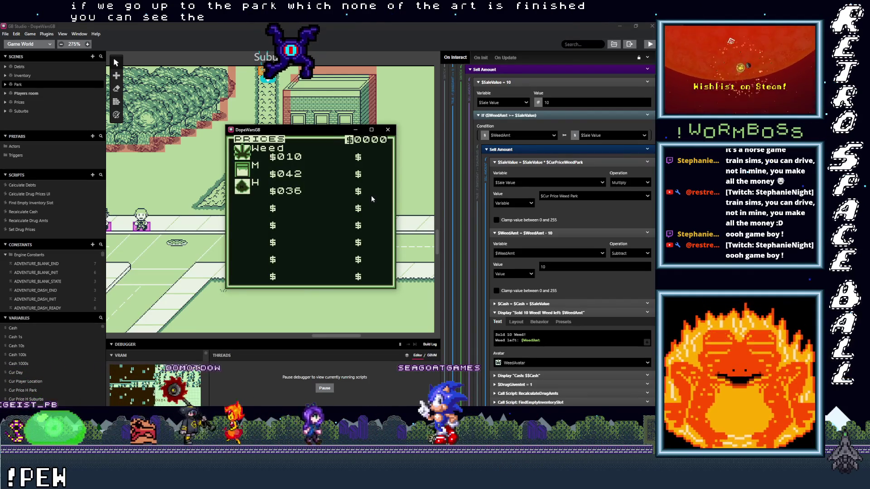
key("x")
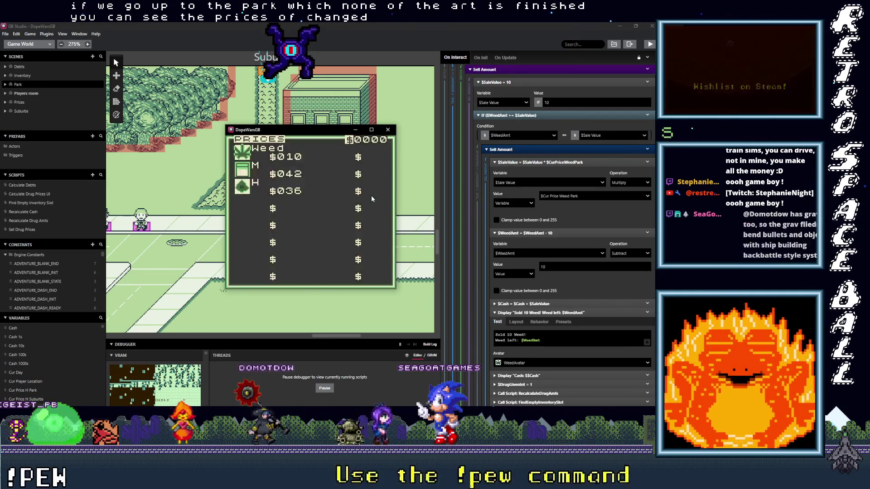
key("Down")
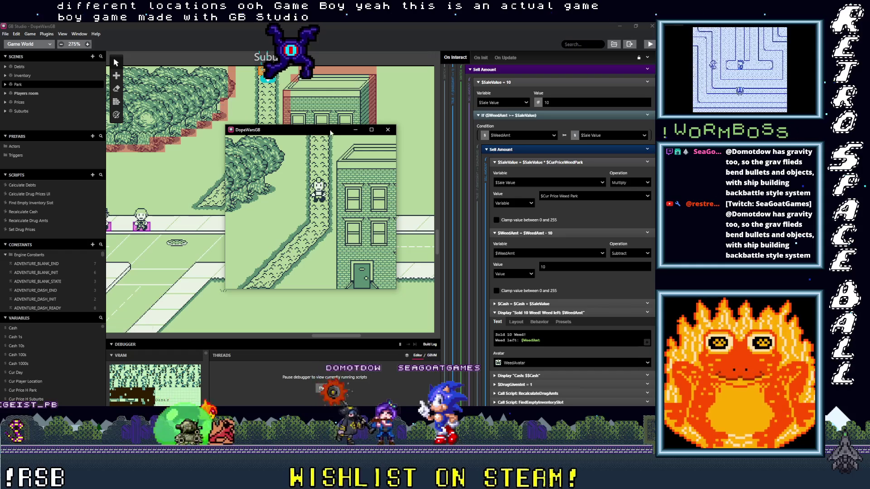
left_click(389, 131)
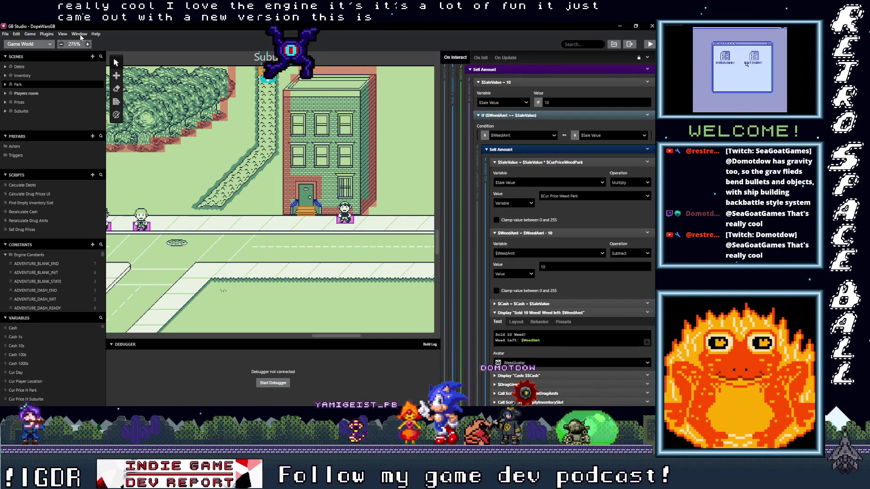
Check Help > About GB Studio for version 4.2.2, then dismiss the About dialog
mouse_move(96, 35)
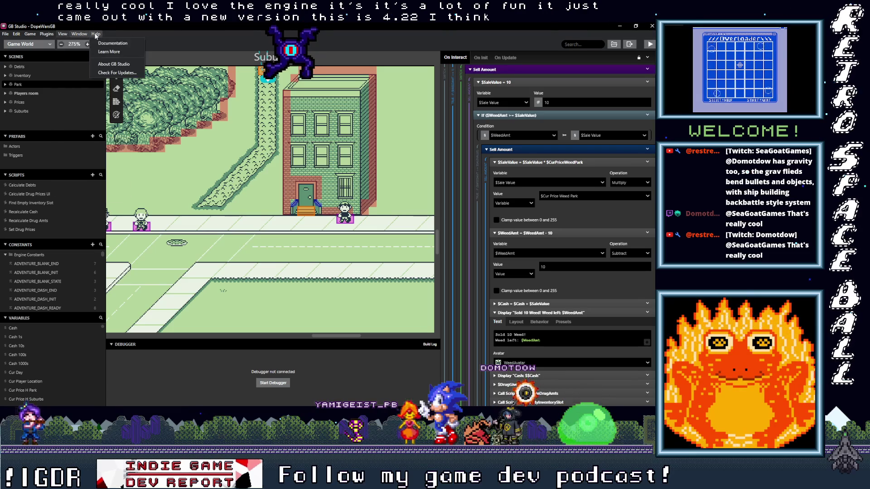
left_click(112, 65)
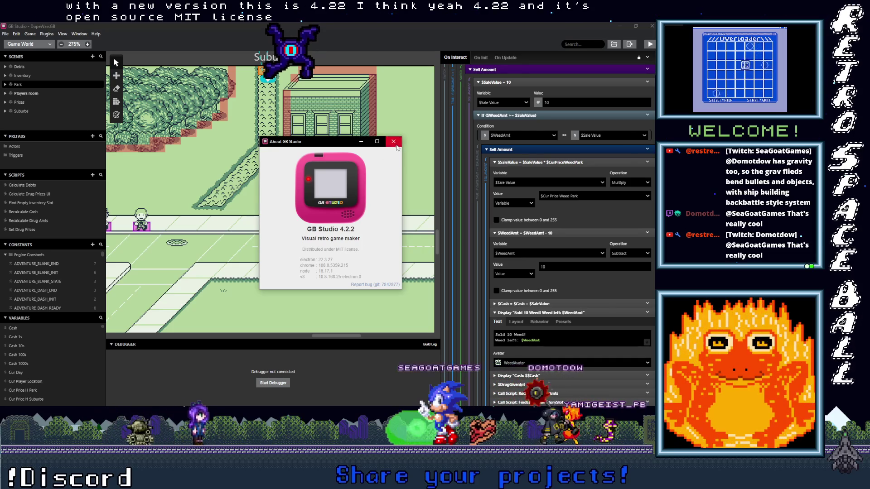
left_click(396, 144)
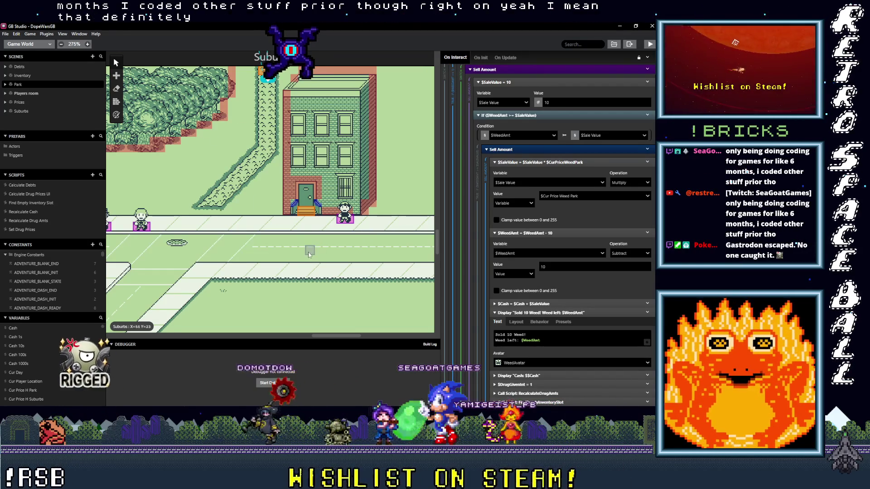
Scroll down through the Suburbs actor's Sell Amount script
scroll(291, 263, "down", 2)
Pan around the Suburbs scene and select the weed-buyer actor
scroll(291, 263, "left", 3)
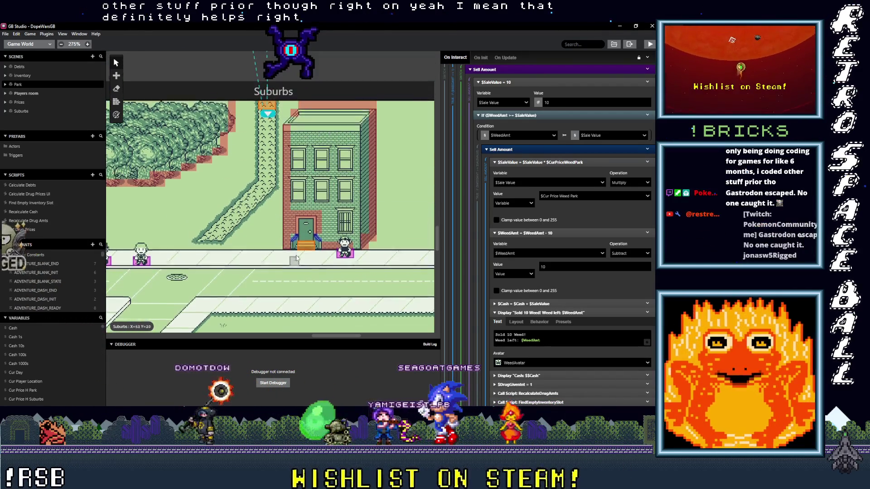
scroll(231, 198, "up", 6)
scroll(231, 198, "right", 5)
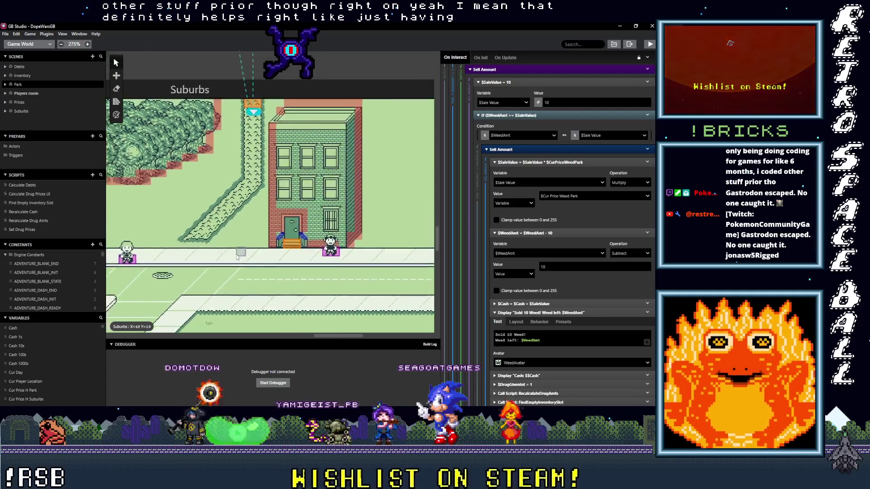
scroll(239, 230, "down", 8)
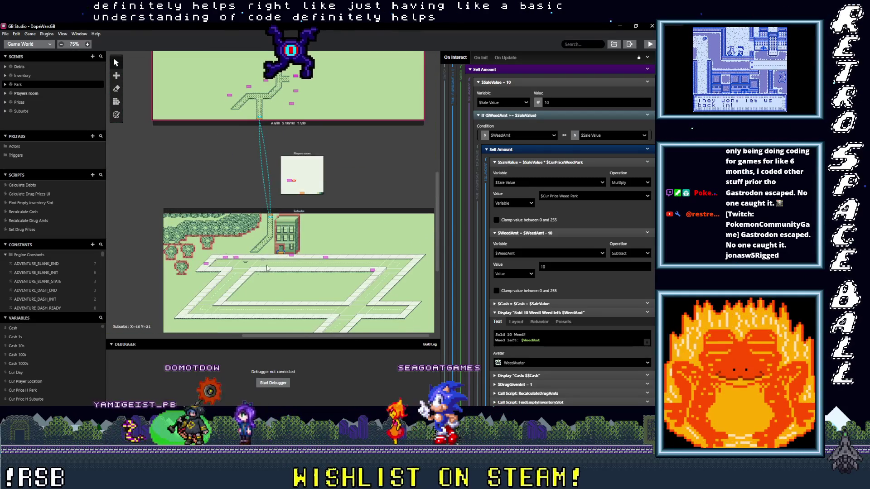
scroll(262, 262, "up", 5)
scroll(243, 232, "right", 9)
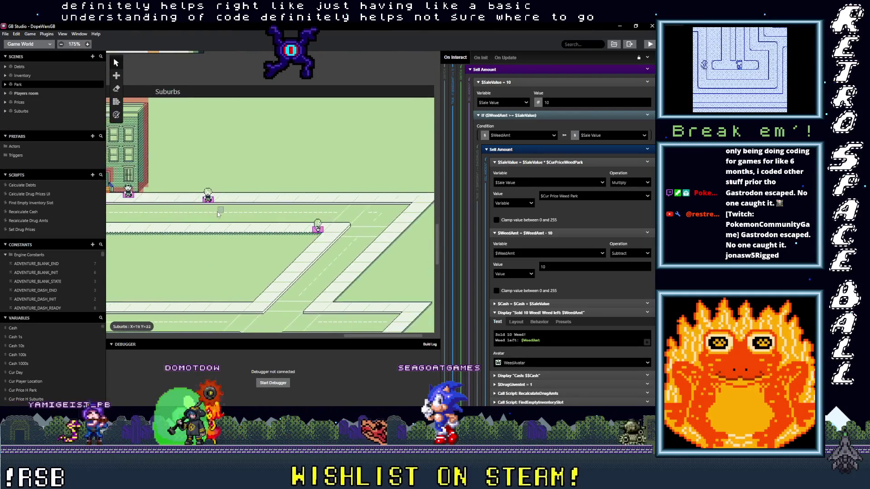
scroll(222, 214, "left", 7)
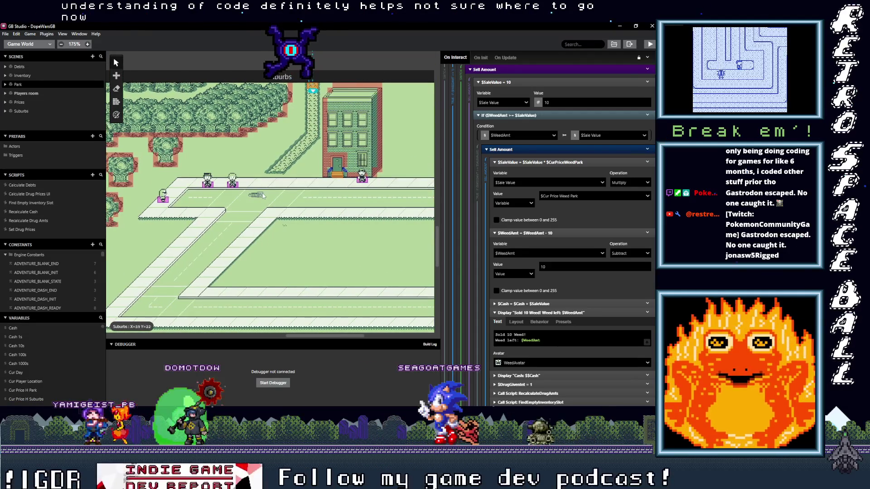
scroll(295, 199, "right", 6)
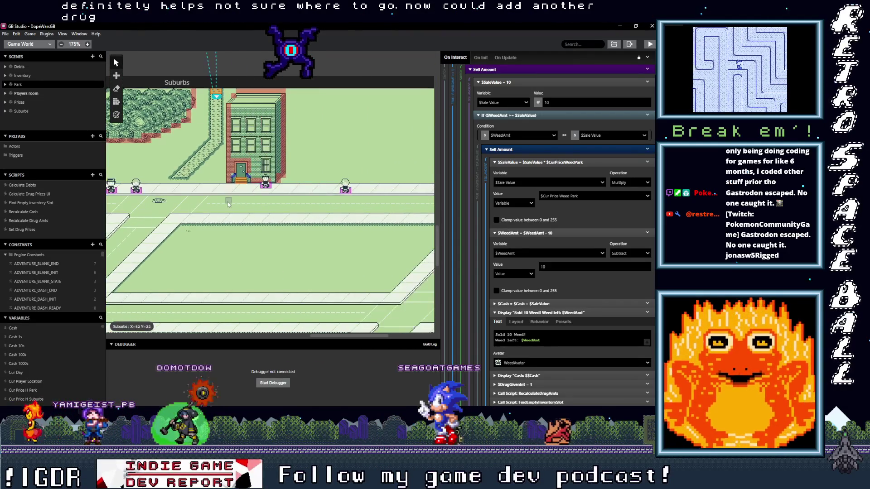
left_click(233, 192)
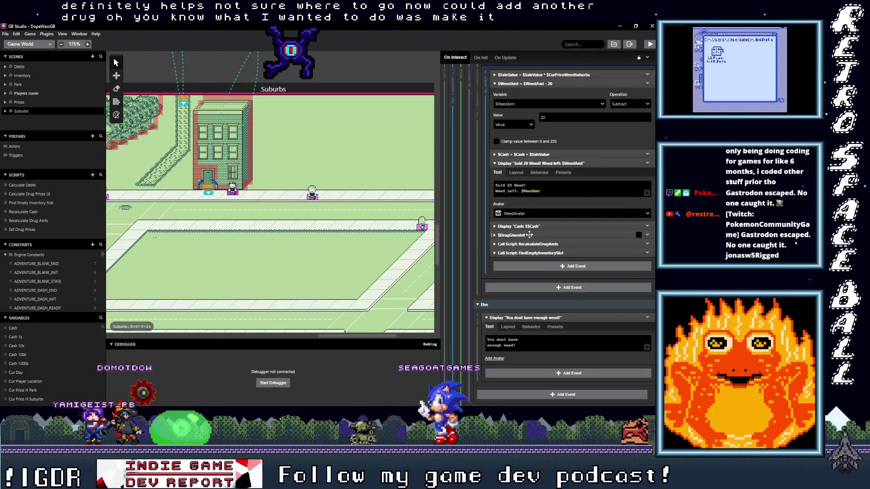
Scroll the buyer's On Interact script to the sell-amount Display Menu and expand it
scroll(546, 280, "down", 4)
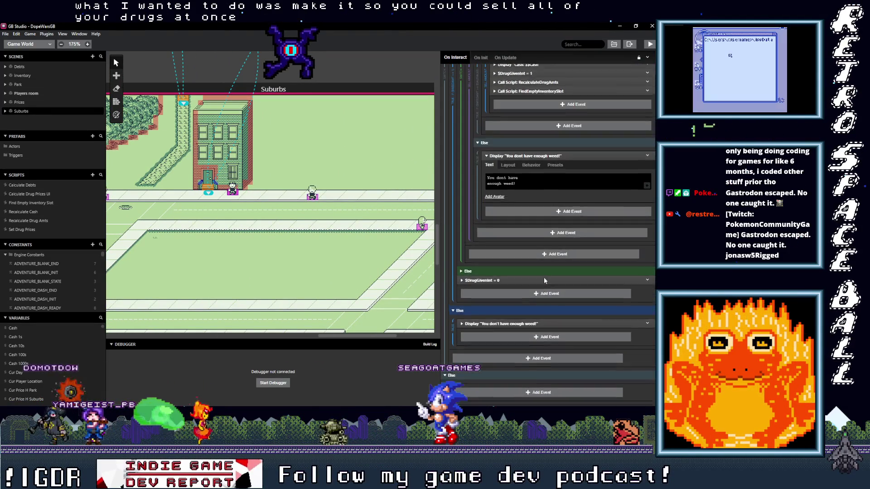
scroll(524, 280, "down", 2)
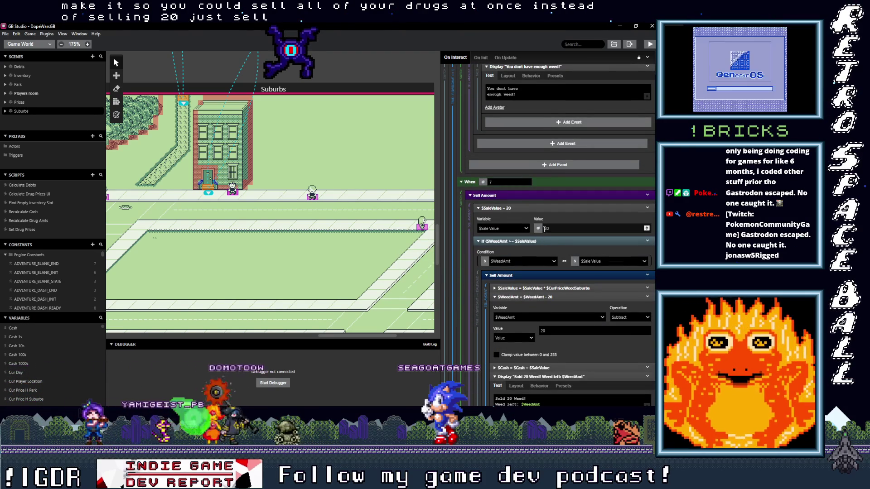
scroll(562, 252, "up", 4)
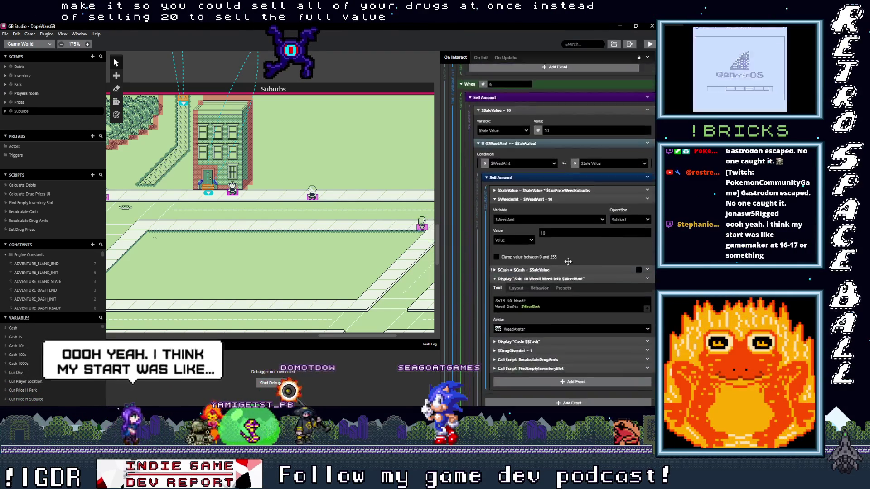
scroll(570, 265, "up", 20)
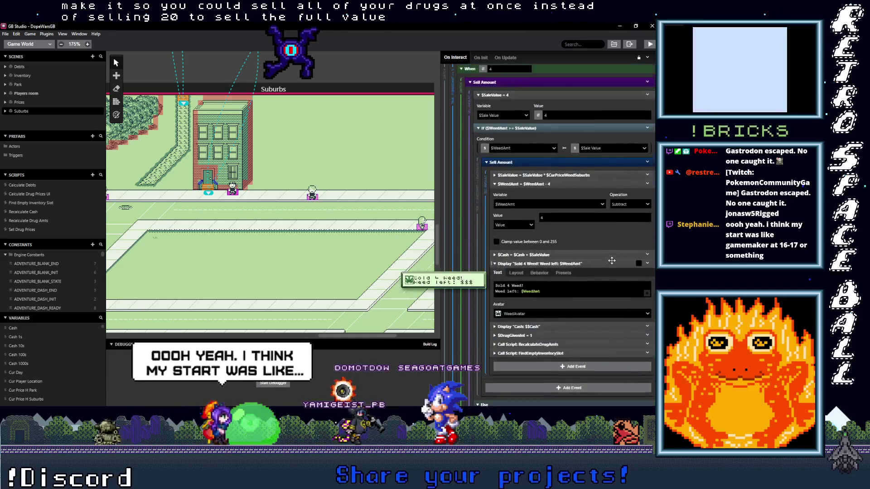
scroll(613, 263, "up", 3)
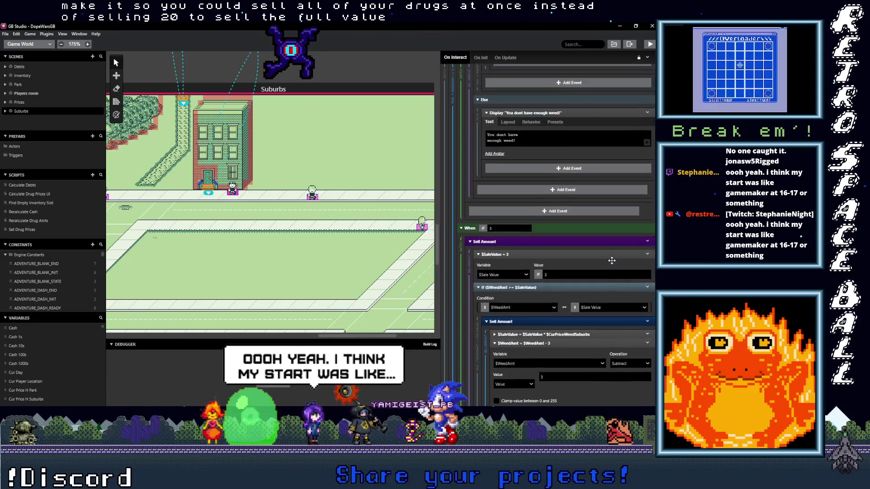
scroll(612, 260, "up", 5)
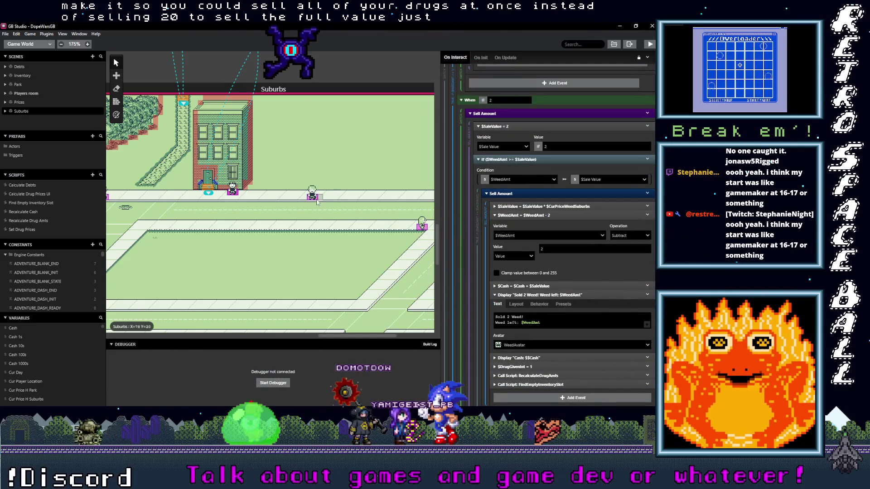
scroll(594, 253, "up", 7)
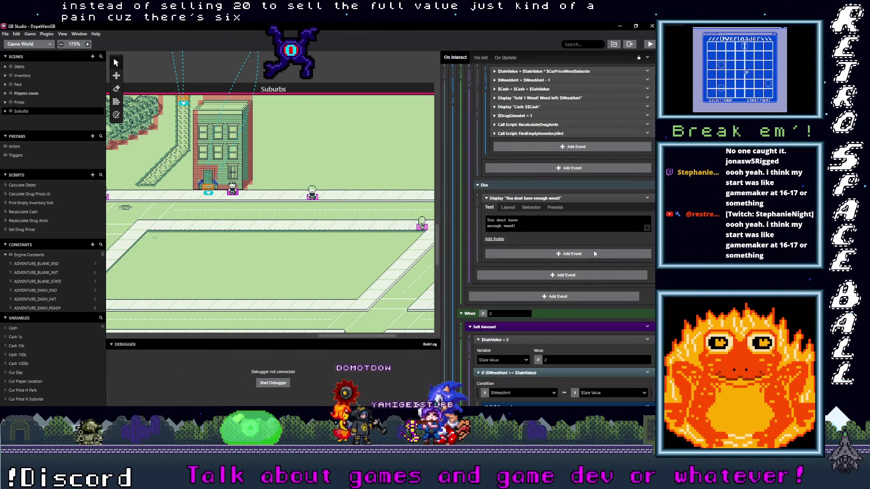
scroll(595, 254, "up", 2)
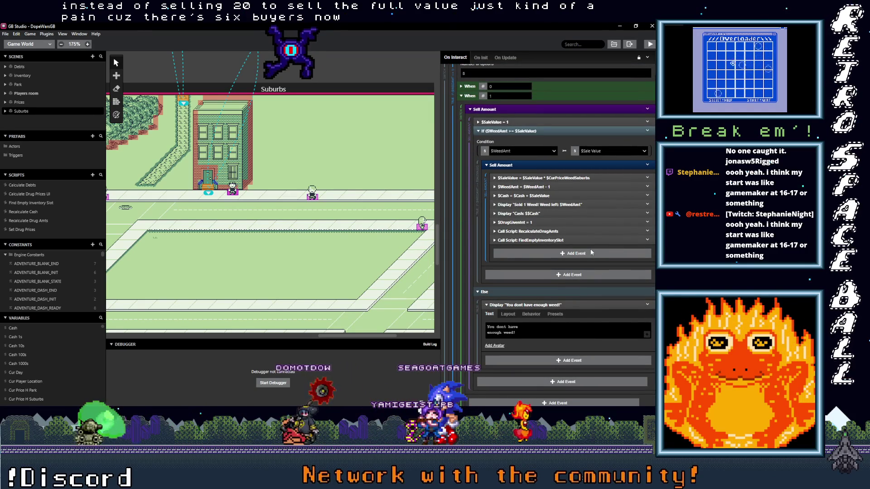
scroll(591, 252, "up", 5)
scroll(588, 252, "down", 9)
scroll(587, 252, "down", 3)
scroll(587, 249, "down", 7)
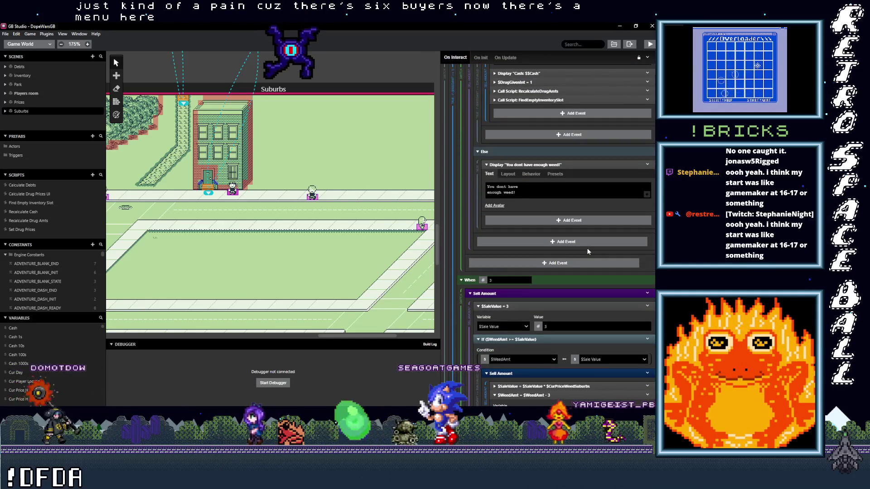
scroll(587, 250, "up", 7)
scroll(587, 249, "up", 10)
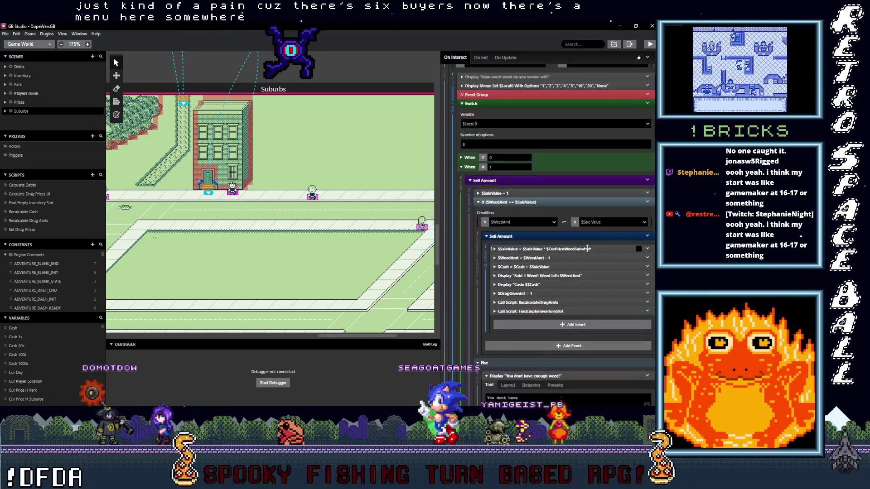
scroll(586, 248, "up", 1)
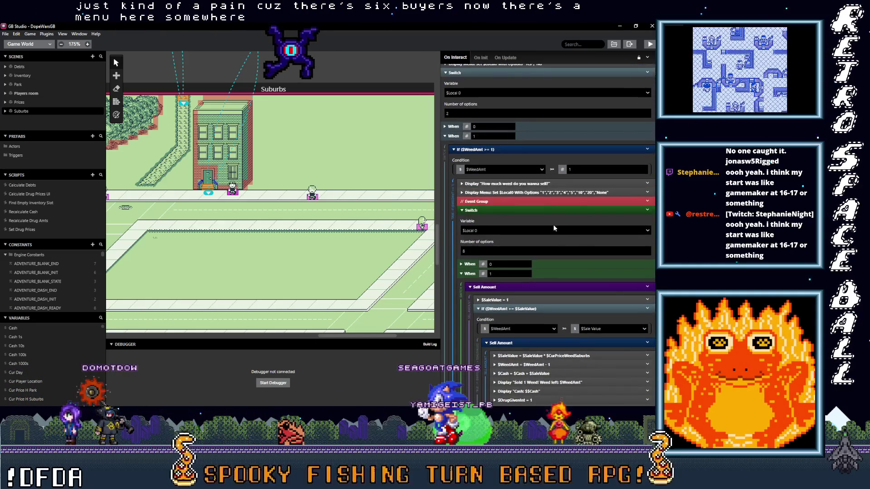
left_click(521, 193)
Change the Suburbs weed sell menu's seventh option label from 20 to All
scroll(472, 273, "down", 3)
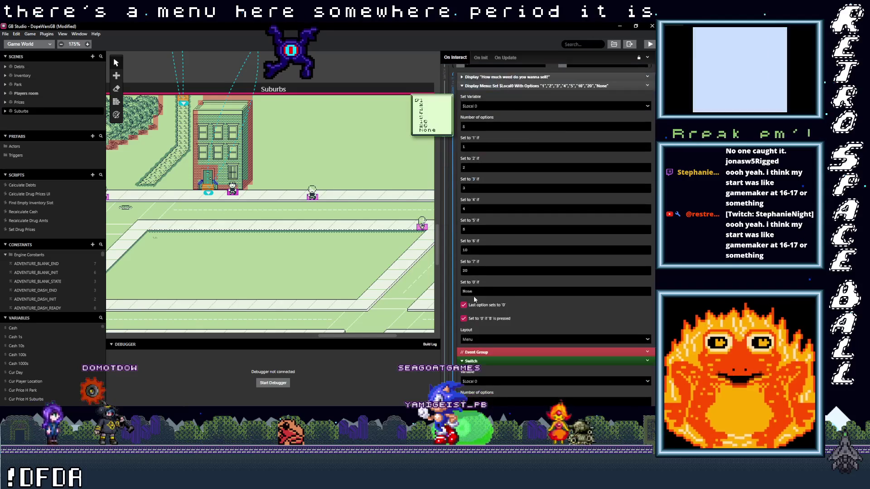
double_click(511, 270)
type("Al")
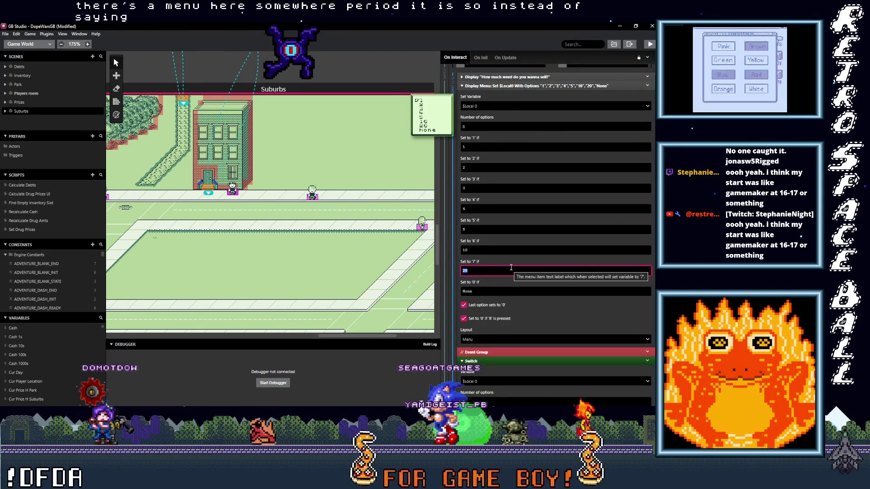
type("l")
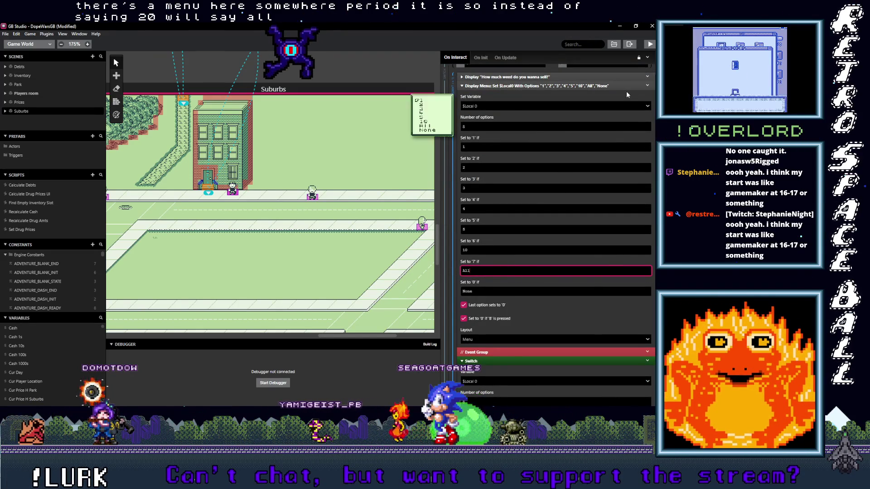
scroll(625, 90, "down", 15)
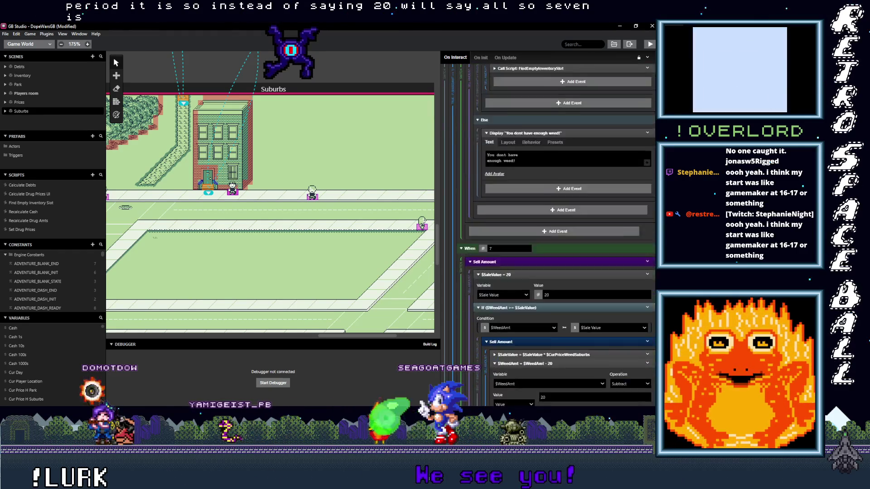
Make the seventh sale case set $SaleValue from the variable $WeedAmt instead of 20
scroll(652, 355, "down", 5)
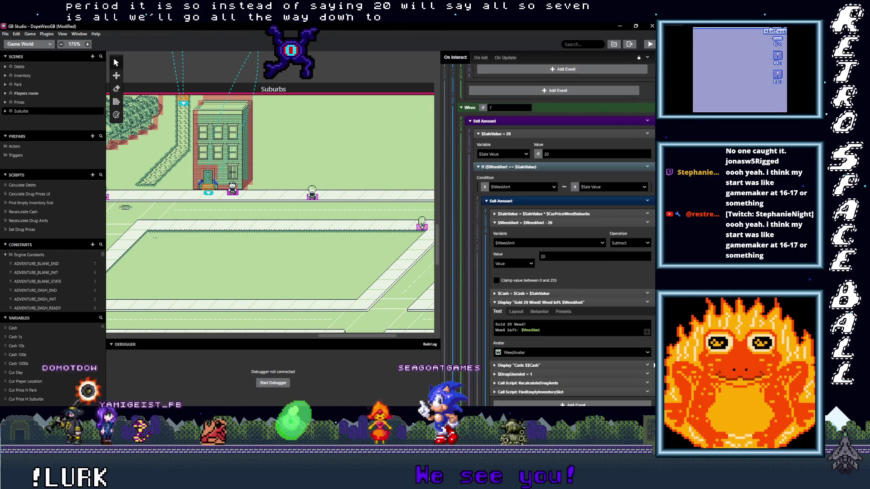
left_click(561, 213)
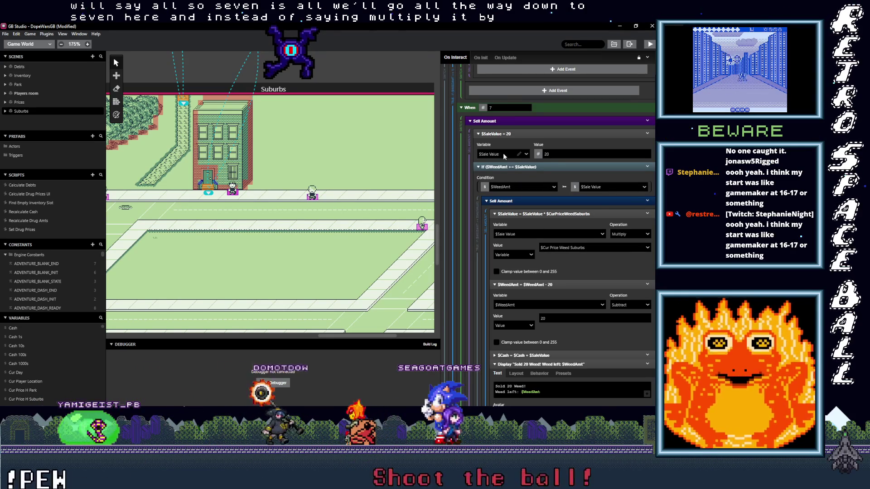
left_click(538, 154)
left_click(548, 175)
left_click(560, 155)
type("w")
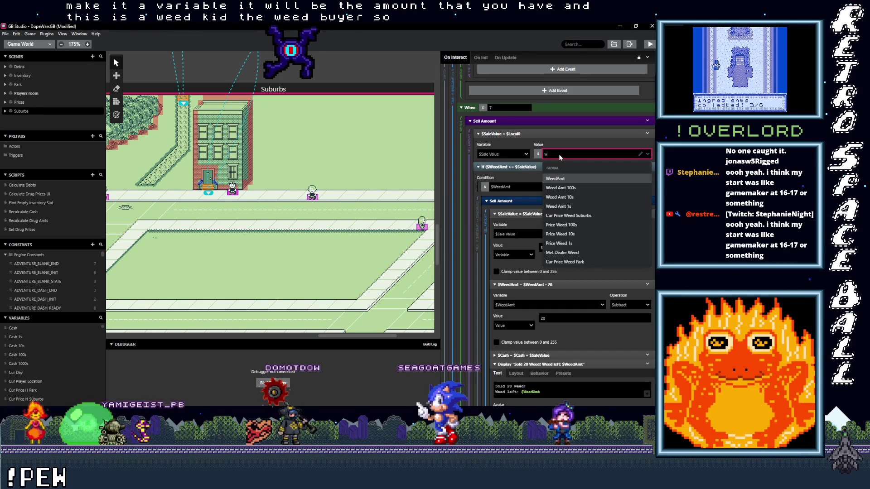
key("Return")
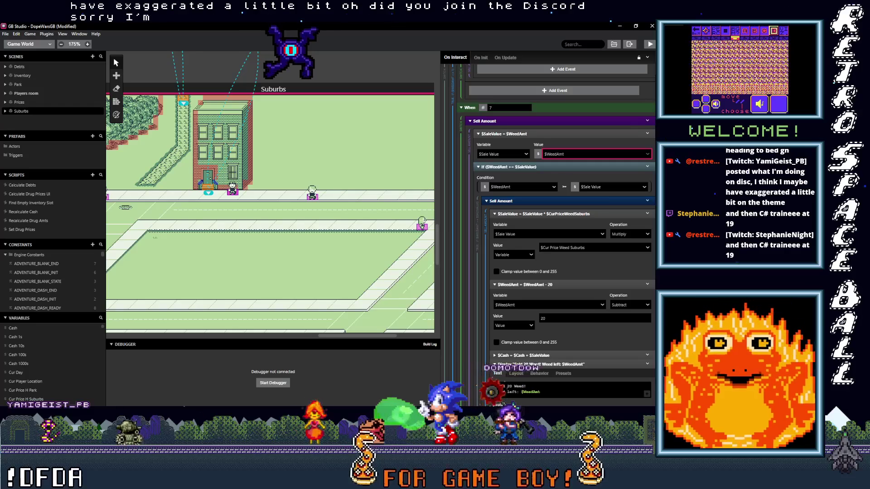
key("alt+Tab")
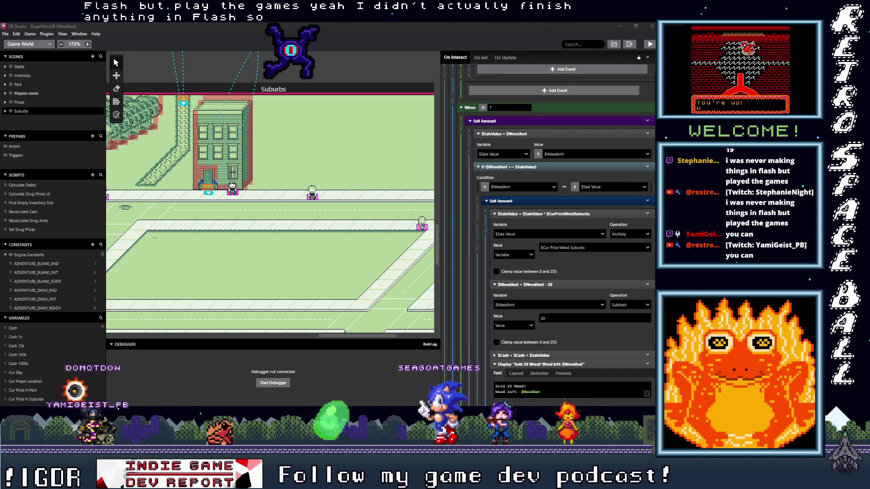
key("alt+Tab")
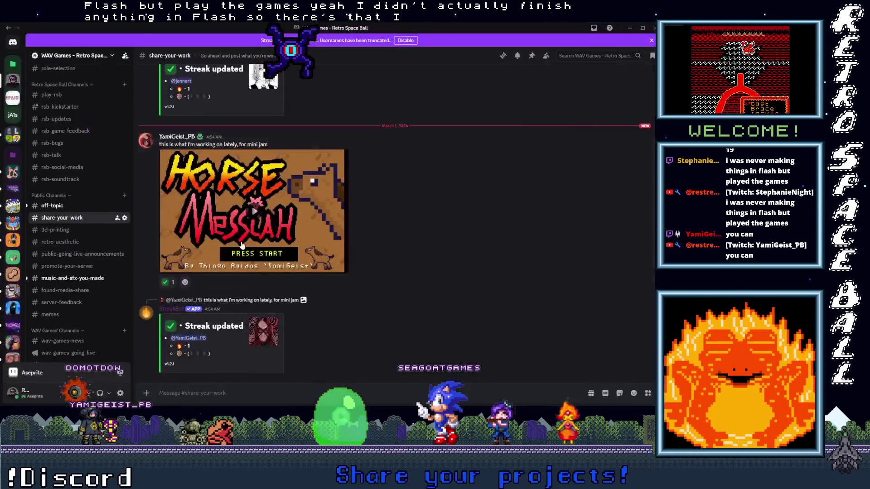
Play the Horse Messiah video fullscreen to the end, then drag the seek bar back to the start
left_click(286, 191)
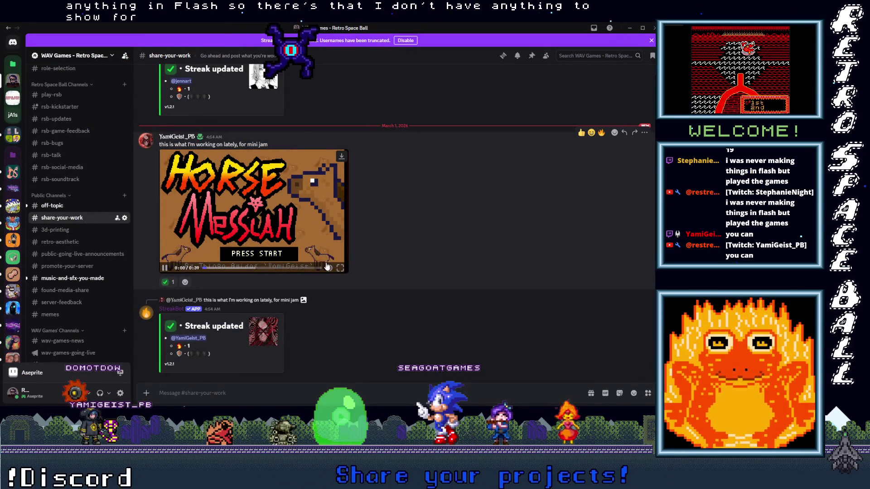
left_click(340, 268)
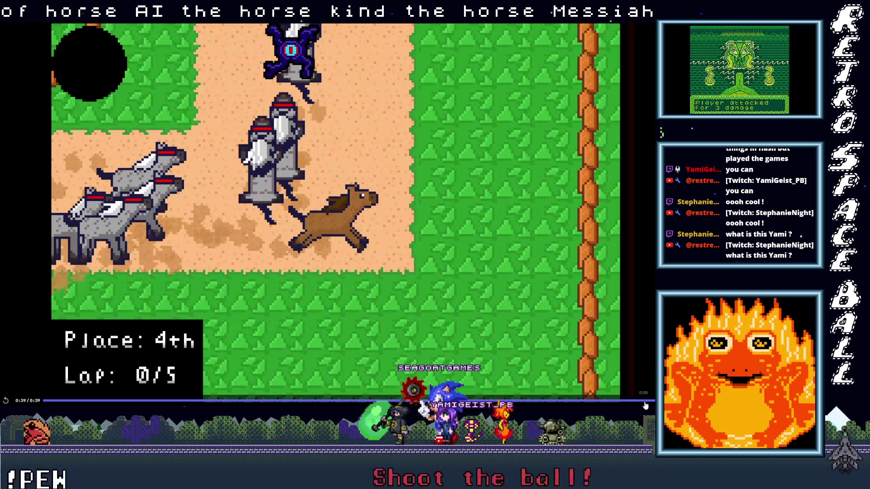
left_click_drag(653, 402, 1, 352)
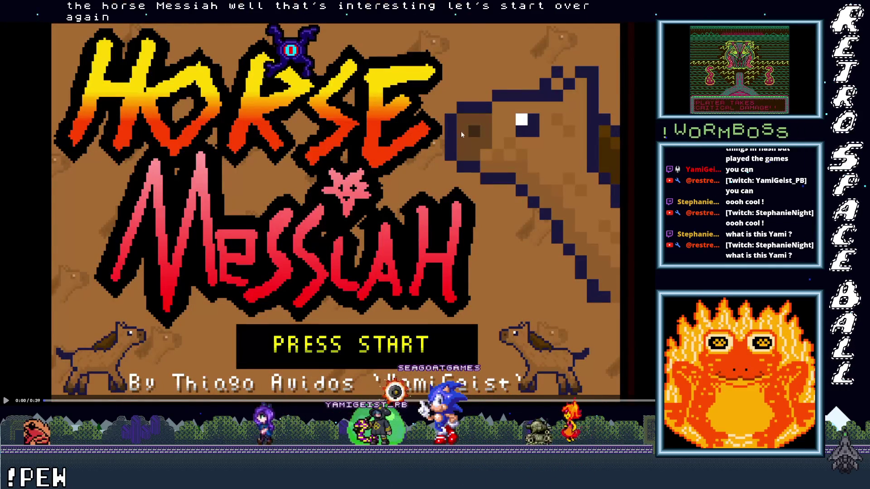
Replay the Horse Messiah video, exit fullscreen, and return to GB Studio
left_click(7, 401)
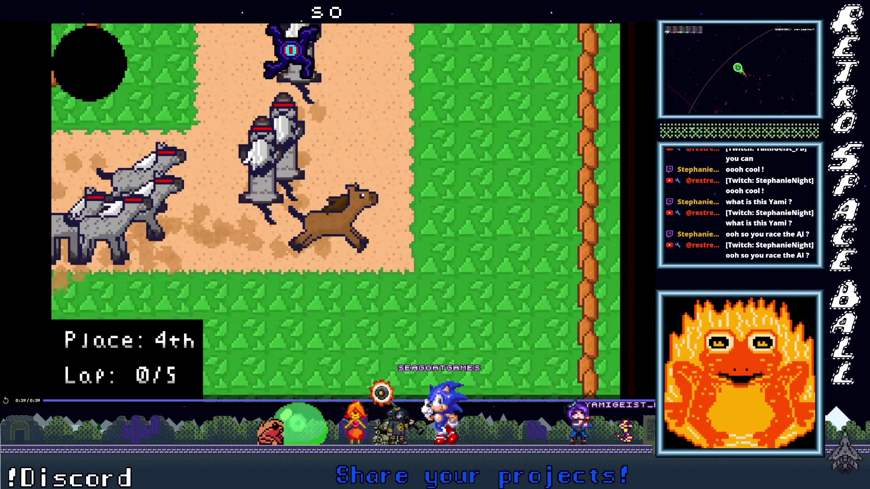
key("Escape")
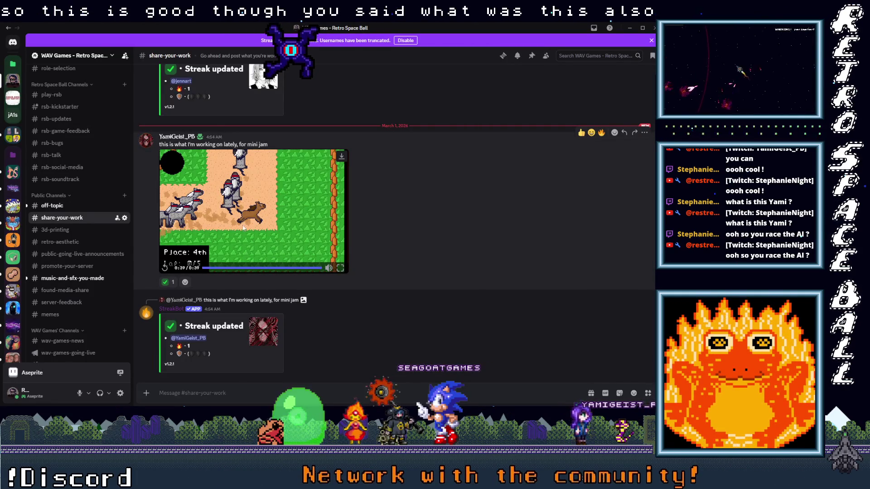
key("alt+Tab")
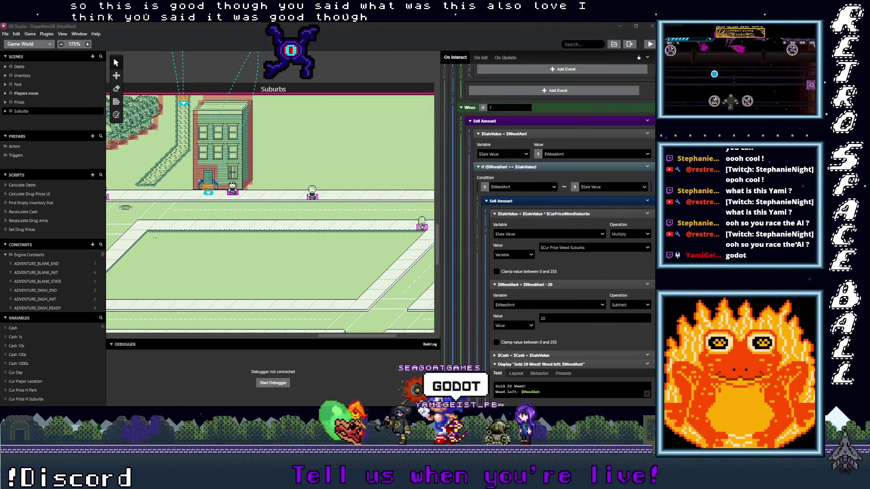
left_click(596, 154)
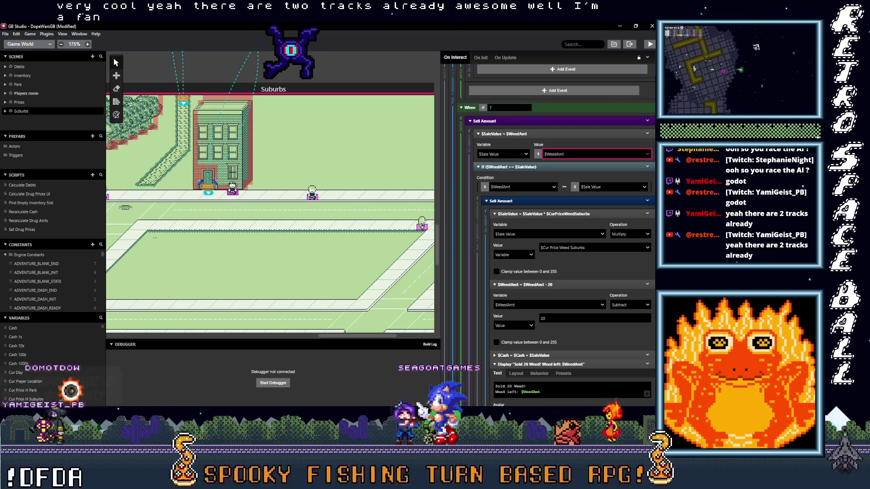
key("alt+Tab")
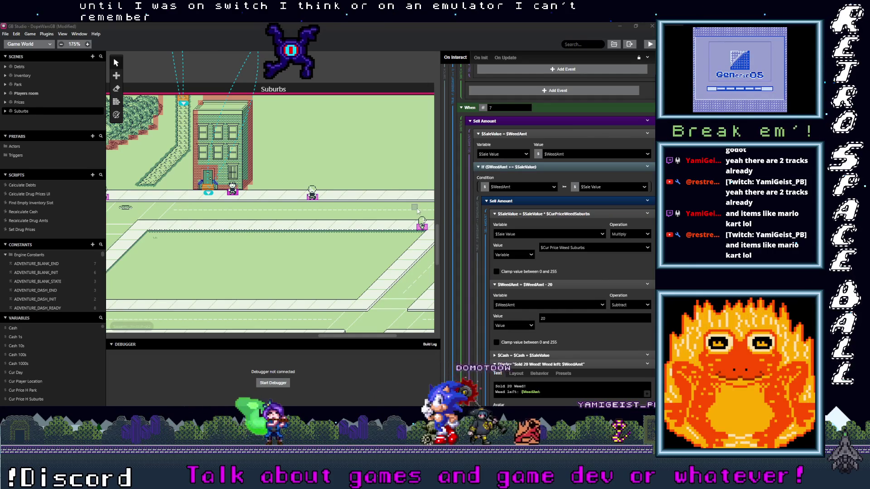
Relabel the H sell menu's seventh option from 20 to All
scroll(548, 232, "down", 3)
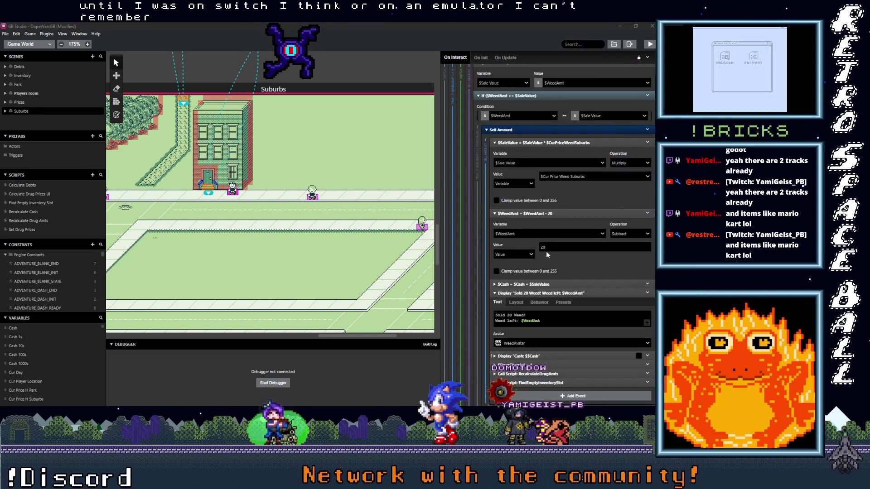
scroll(521, 227, "up", 15)
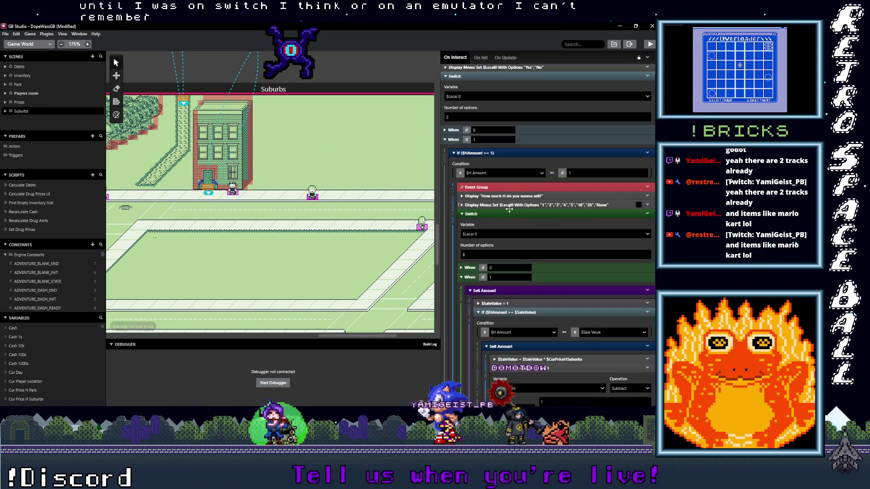
left_click(509, 206)
scroll(521, 181, "down", 2)
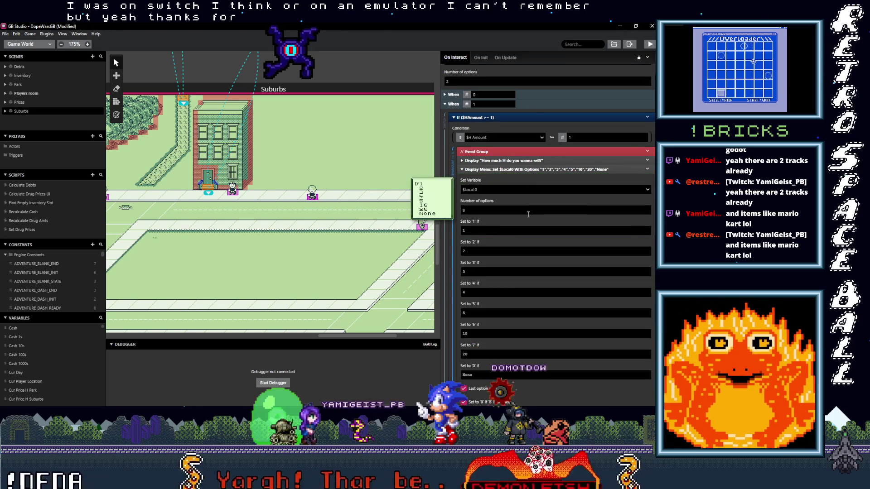
key("BackSpace")
key("BackSpace")
type("All")
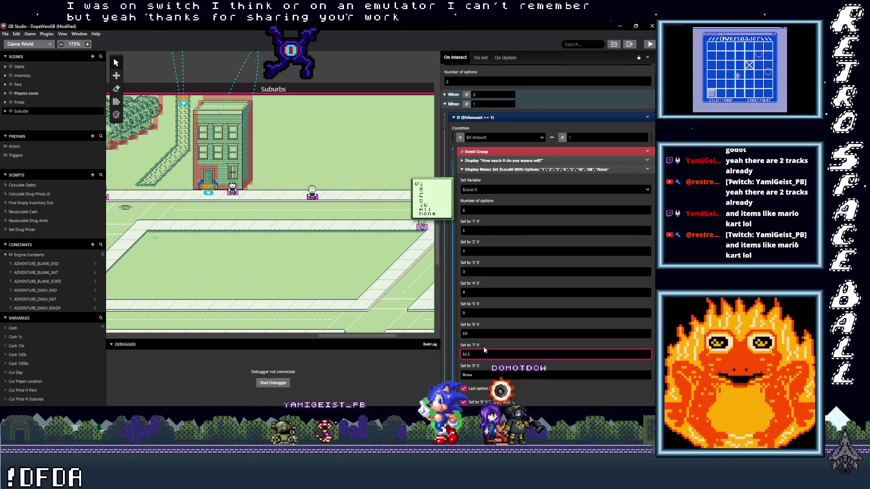
scroll(535, 251, "down", 10)
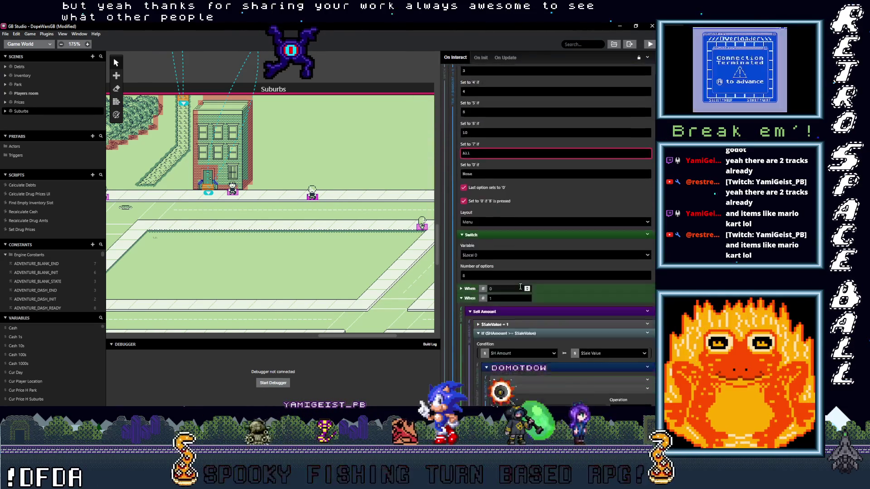
scroll(519, 286, "down", 1)
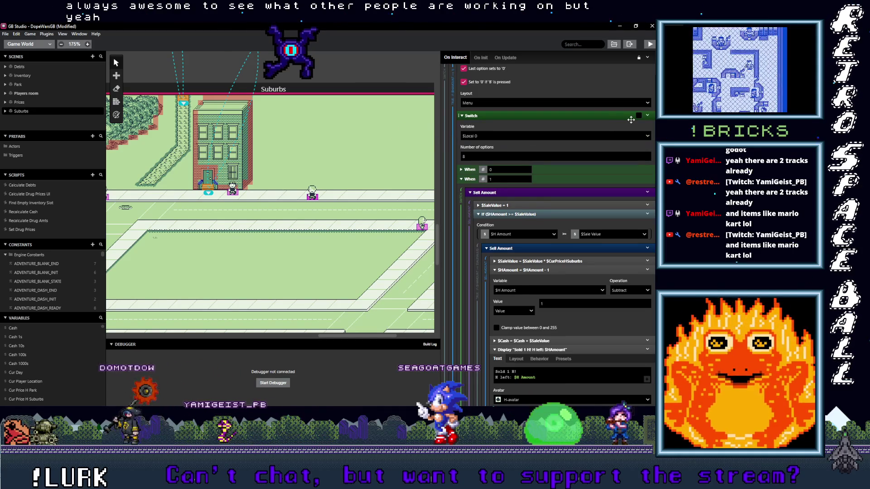
scroll(631, 120, "up", 1)
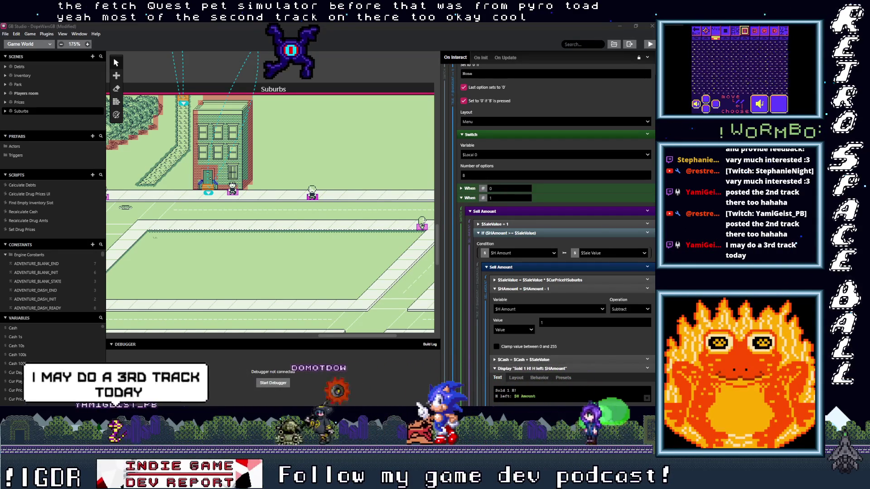
left_click_drag(652, 69, 336, 68)
Maximize Discord and play the posted horse-race video attachment in full screen
double_click(336, 68)
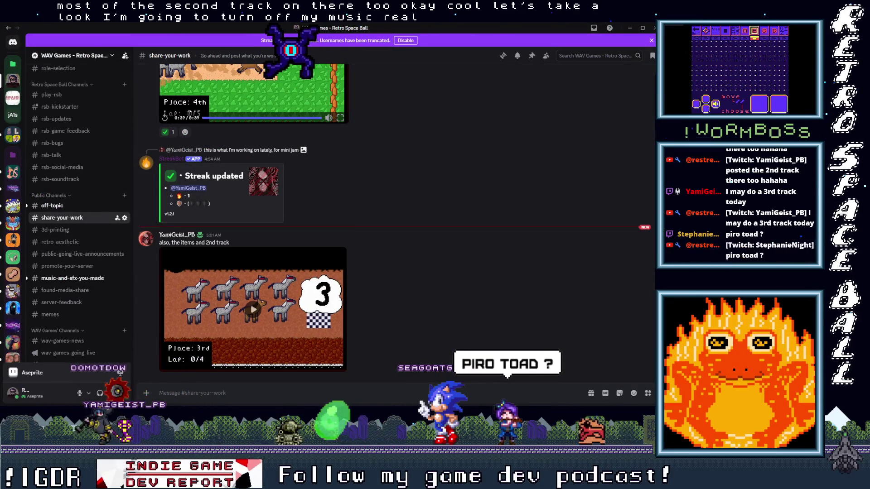
left_click(244, 312)
left_click(338, 366)
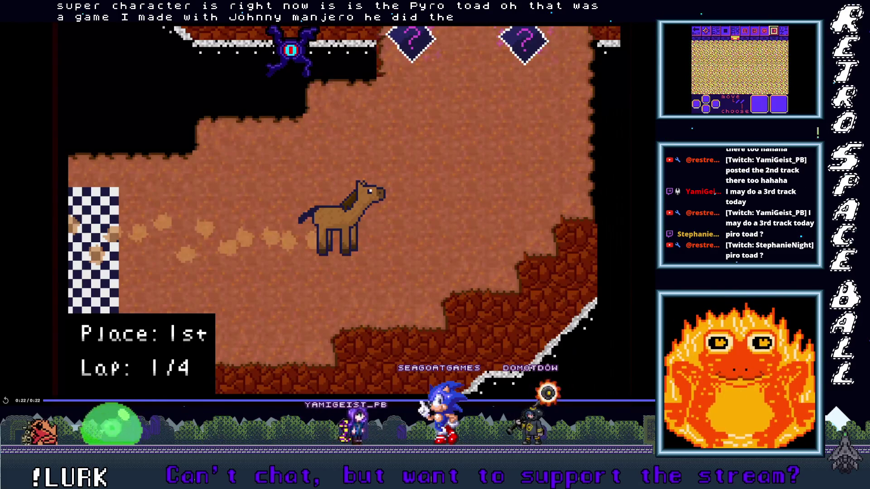
Exit the full-screen video and switch back to the GB Studio DopeWarsGB project
key("Escape")
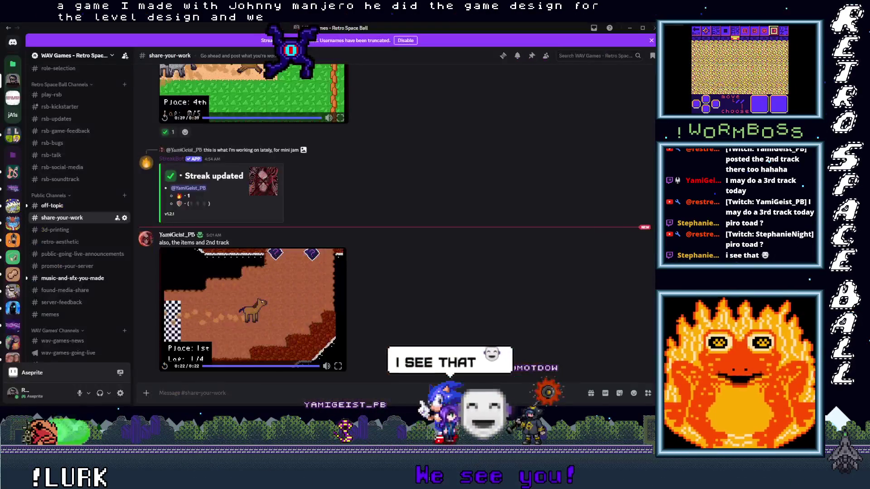
key("alt+Tab")
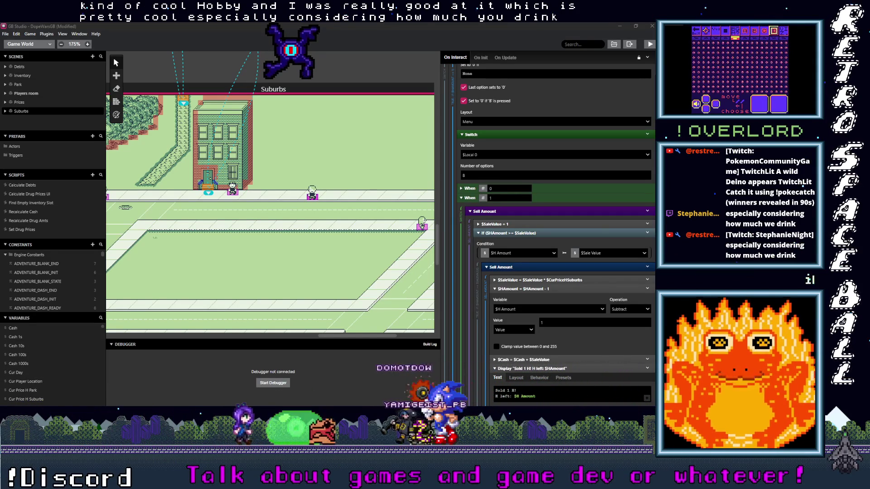
Select the Suburbs H dealer and scroll its script to the When 7 case selling 20
left_click_drag(356, 256, 244, 232)
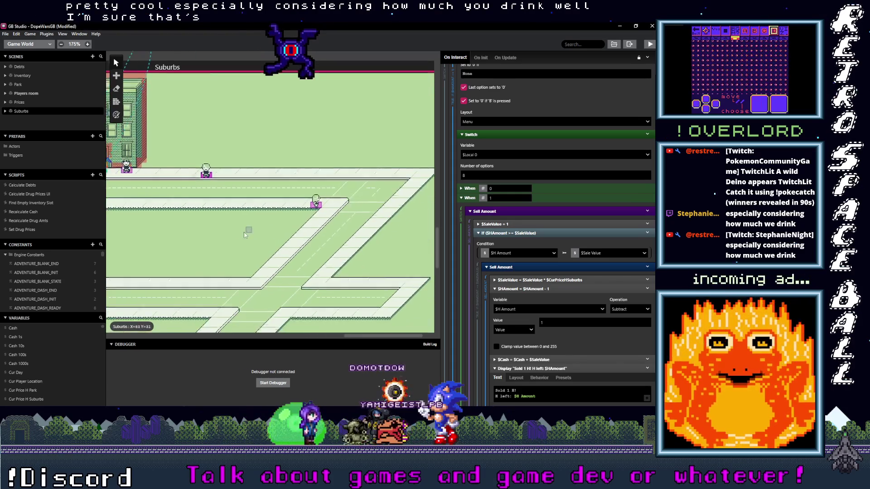
left_click(309, 203)
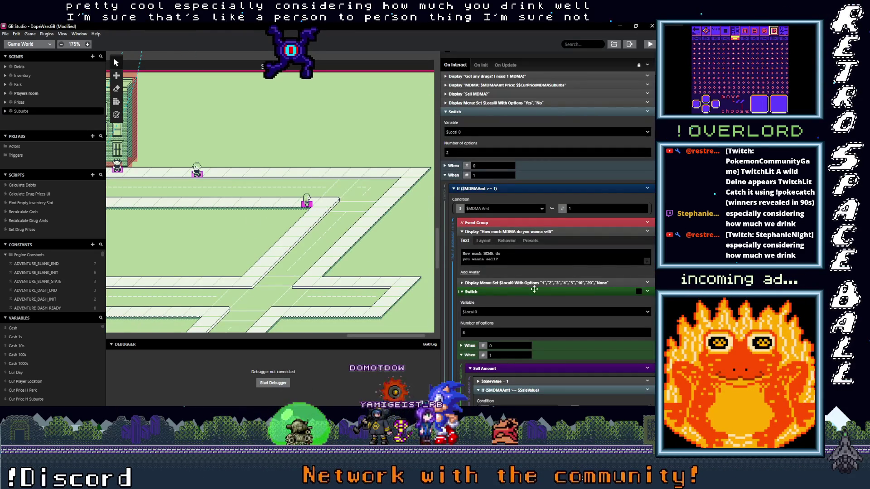
scroll(557, 266, "down", 5)
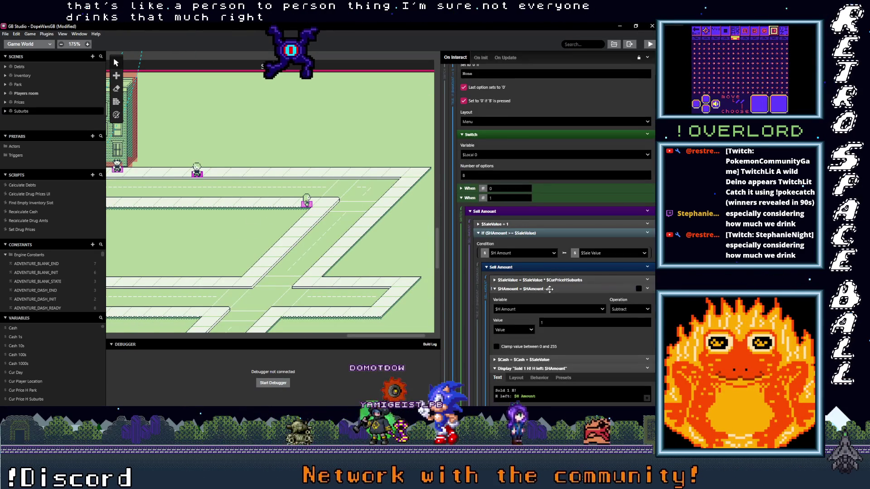
scroll(550, 289, "down", 1)
scroll(549, 290, "down", 10)
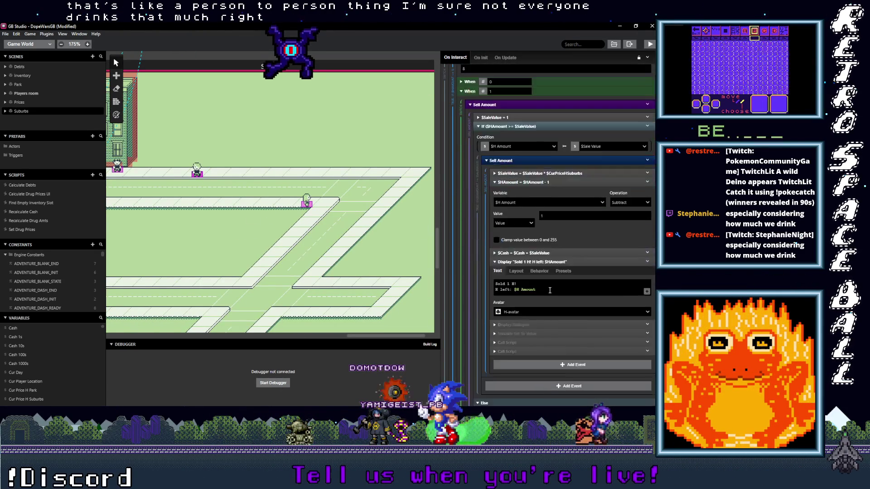
scroll(549, 290, "down", 10)
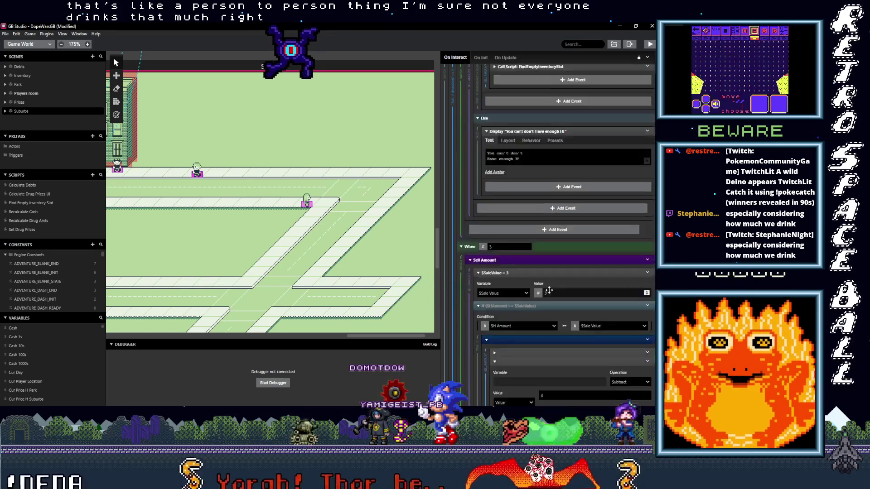
scroll(549, 290, "down", 10)
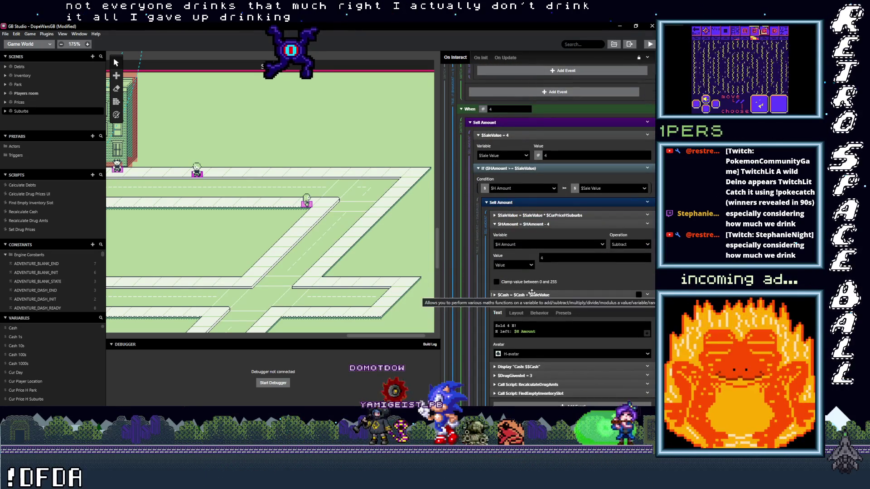
scroll(546, 306, "down", 5)
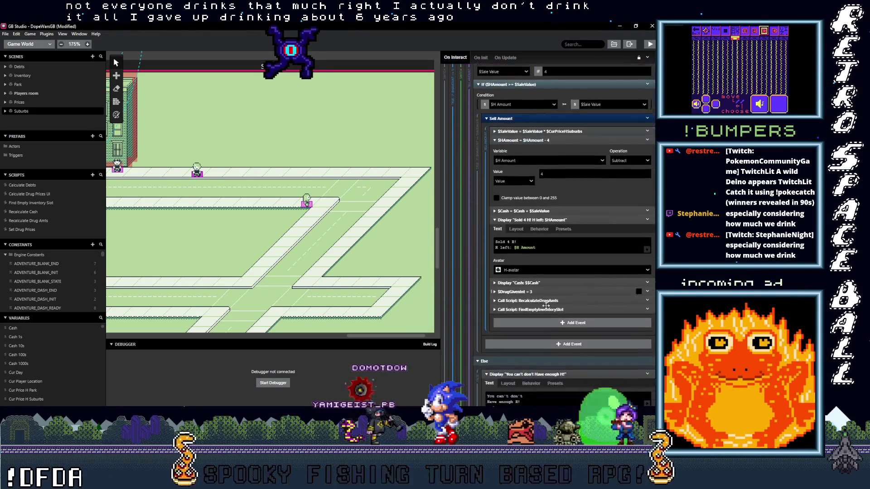
scroll(546, 305, "down", 3)
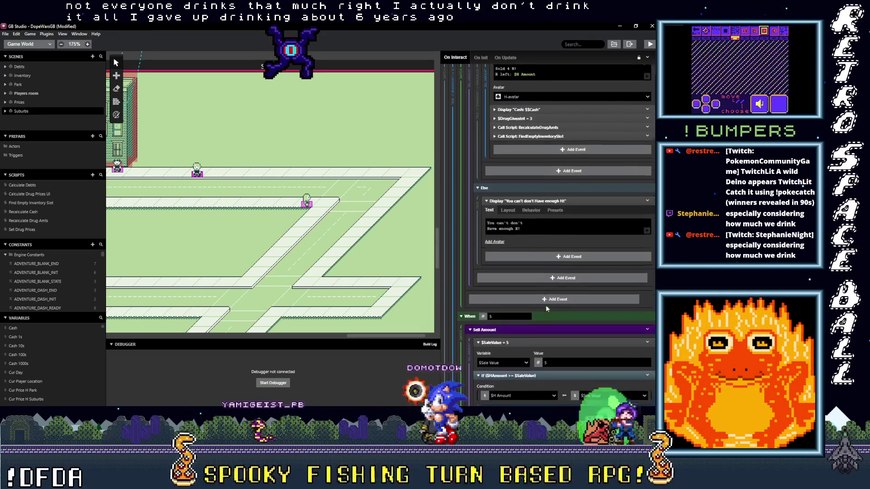
scroll(546, 305, "down", 4)
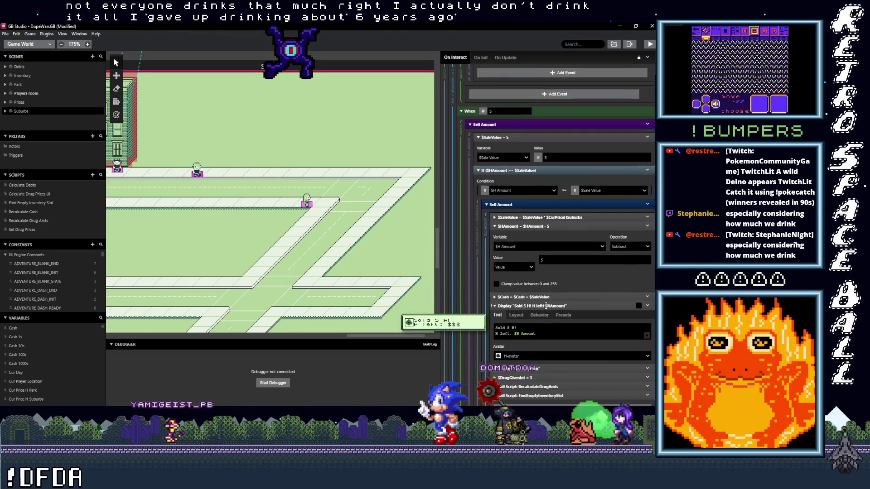
scroll(545, 305, "down", 9)
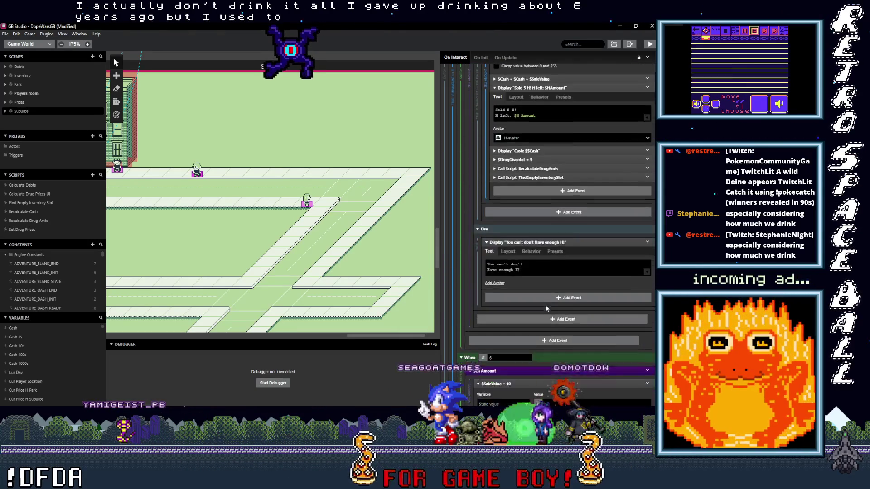
scroll(547, 307, "down", 10)
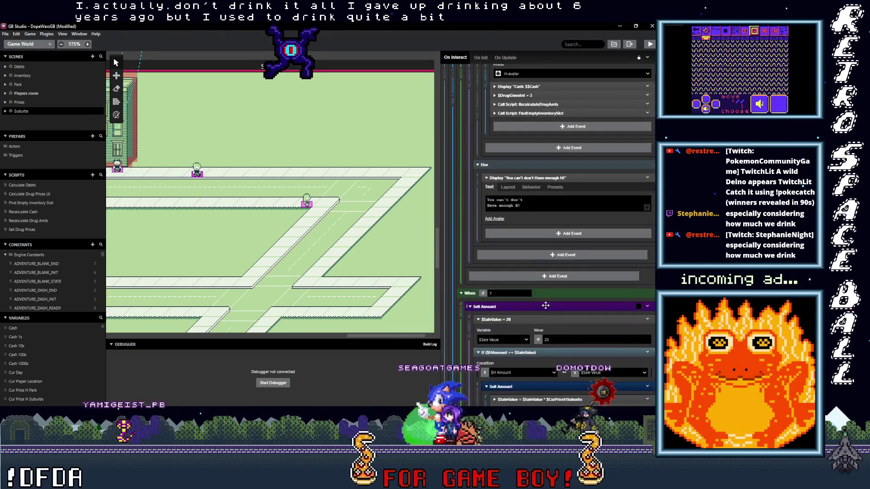
scroll(546, 305, "down", 1)
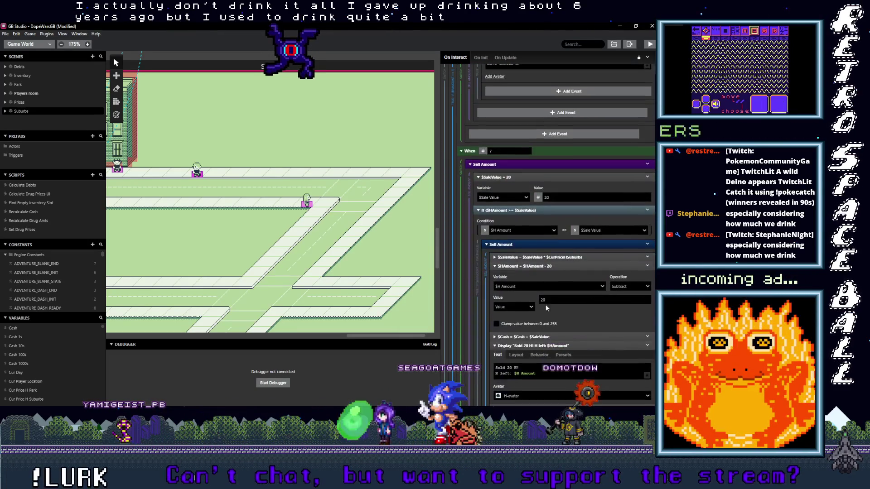
Make the seventh case set $SaleValue to the $H Amount variable instead of 20
left_click(539, 198)
left_click(545, 218)
left_click(562, 198)
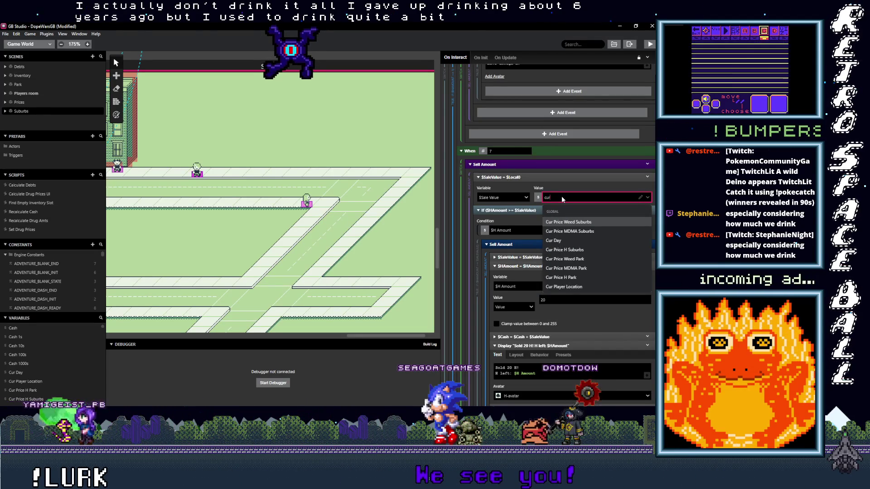
key("BackSpace")
key("BackSpace")
type("h")
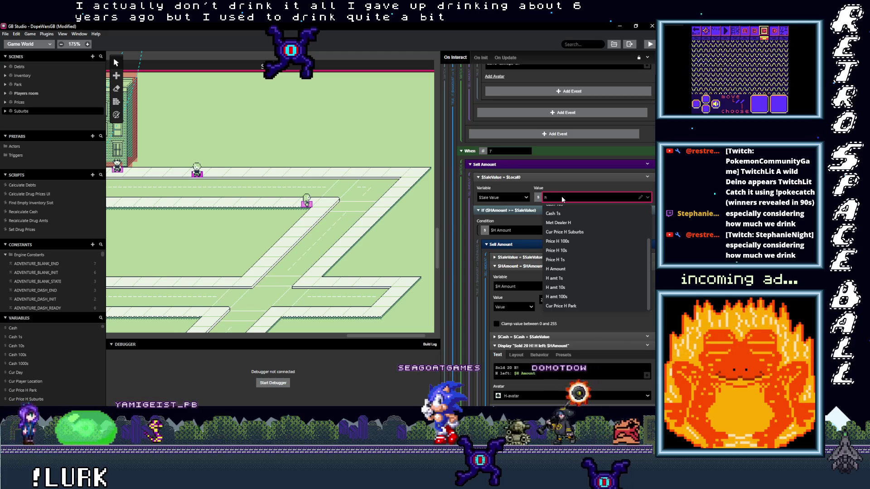
left_click(568, 269)
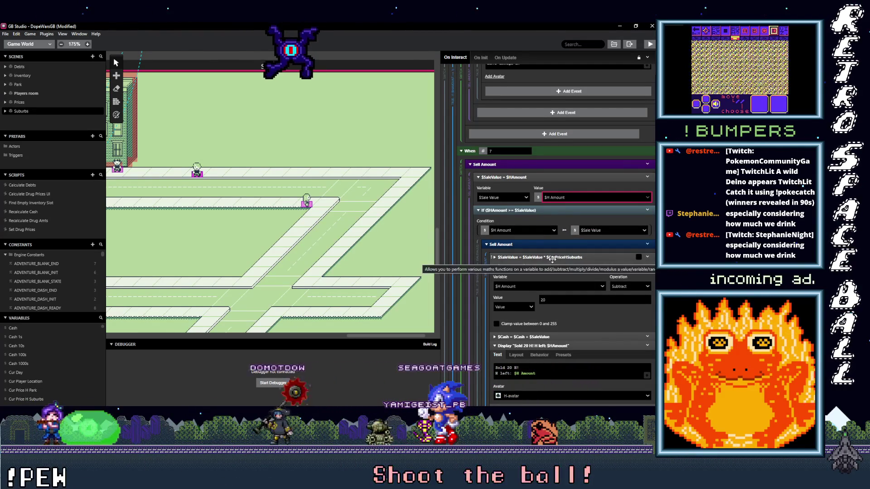
scroll(553, 261, "down", 6)
scroll(554, 262, "down", 3)
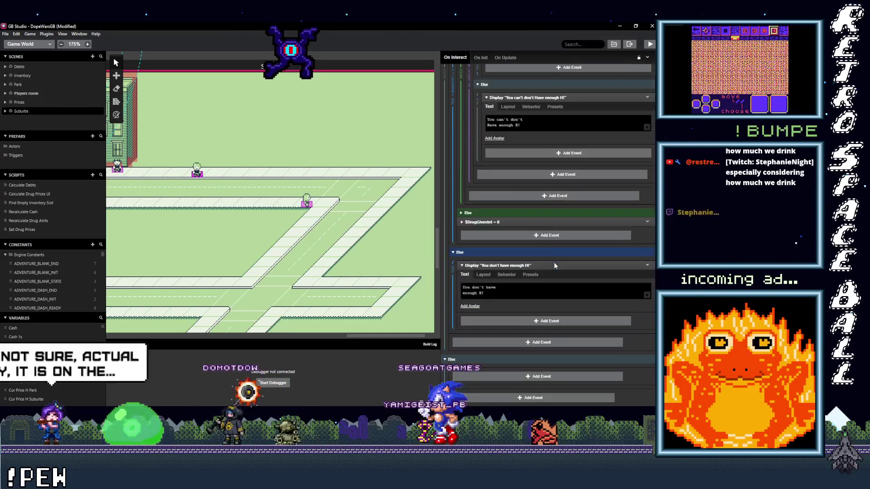
Relabel the MDMA sell menu's seventh option from 20 to All
scroll(571, 237, "down", 5)
scroll(540, 245, "down", 5)
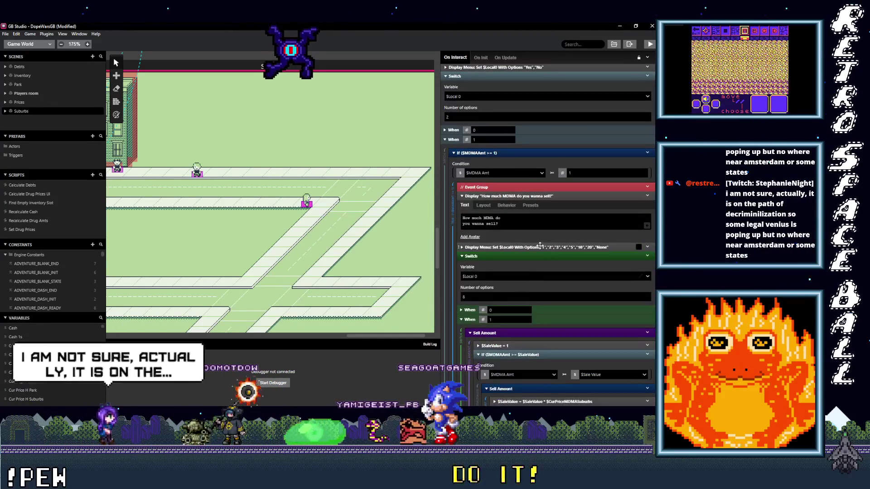
left_click(540, 247)
scroll(540, 247, "down", 3)
left_click(465, 289)
type("All")
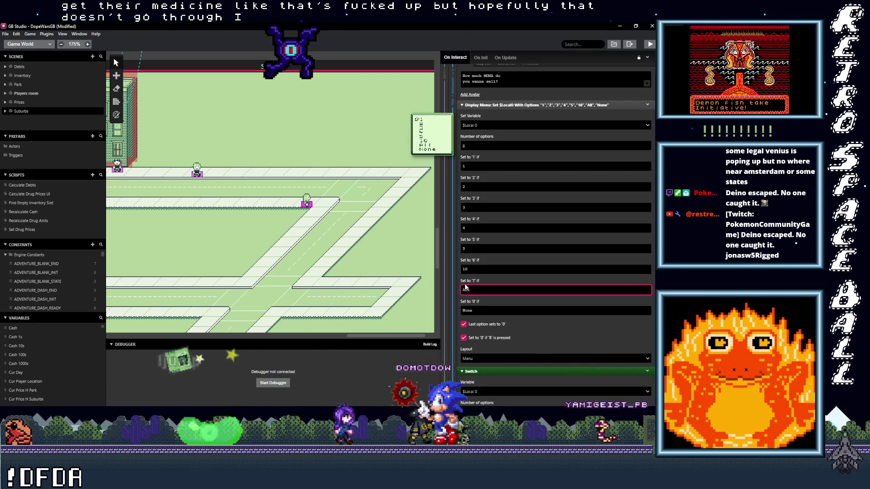
scroll(496, 314, "down", 4)
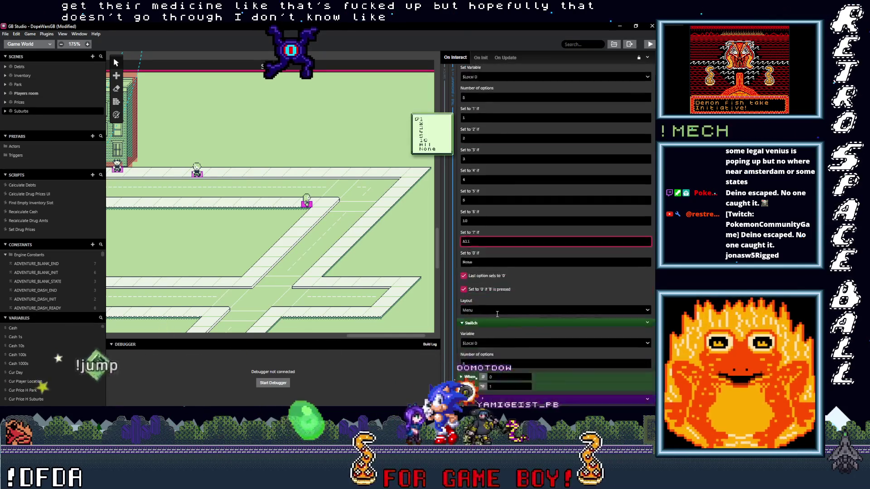
scroll(496, 314, "down", 2)
scroll(496, 313, "down", 2)
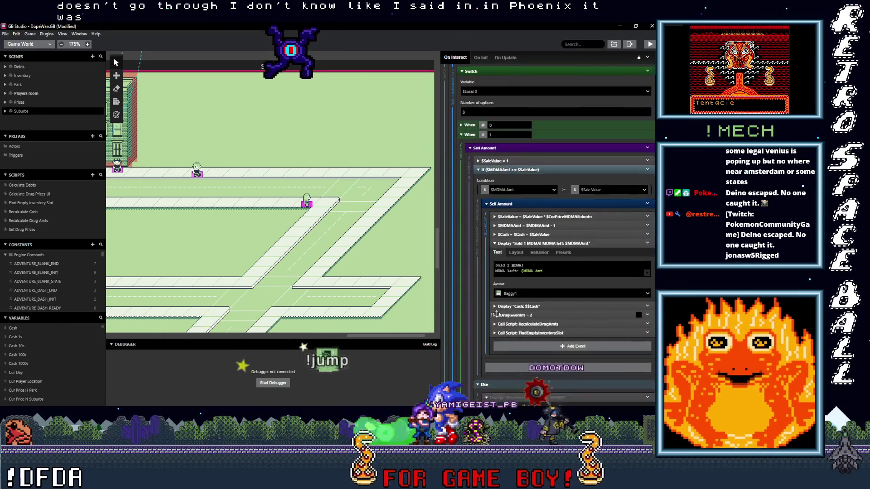
scroll(496, 314, "down", 1)
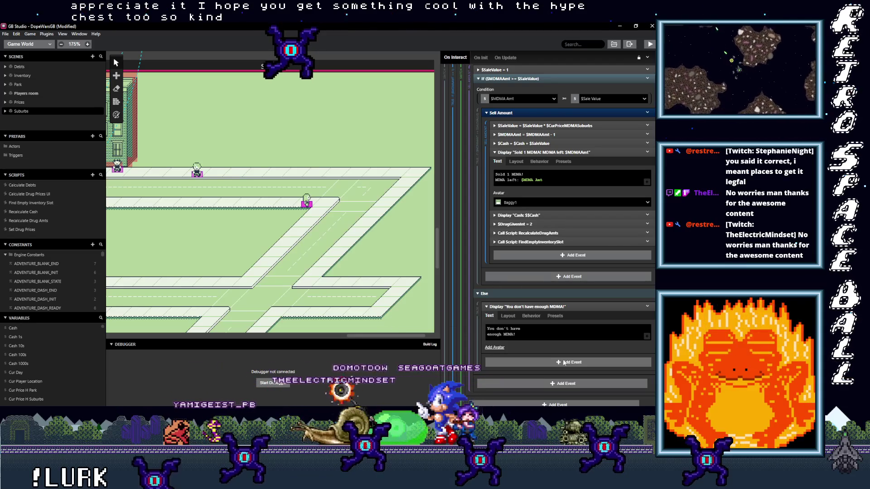
scroll(551, 325, "up", 2)
scroll(545, 316, "up", 2)
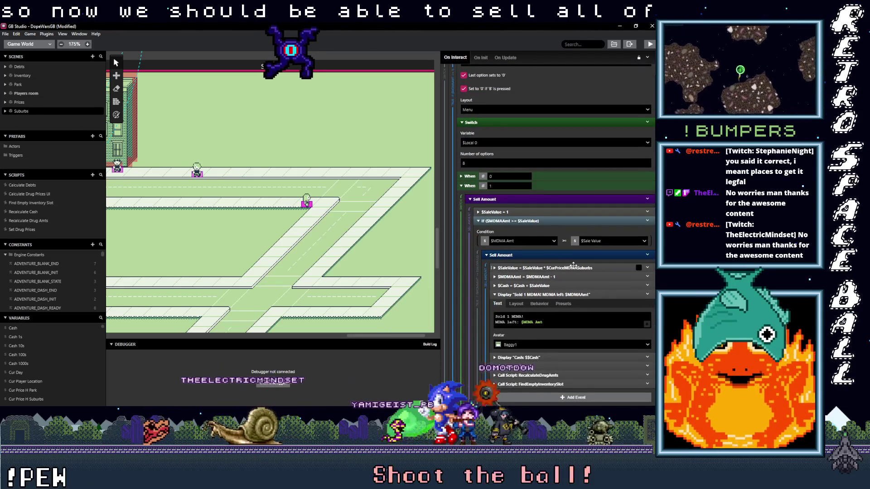
left_click(572, 268)
left_click(572, 268)
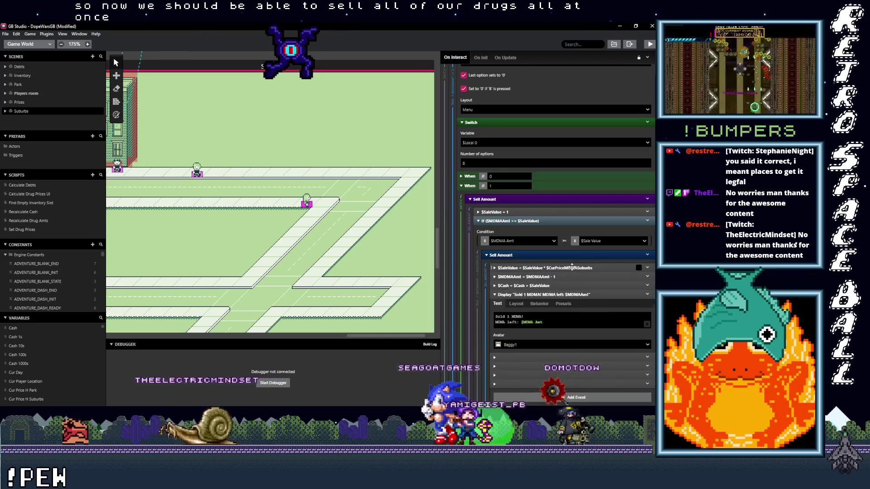
scroll(529, 356, "down", 1)
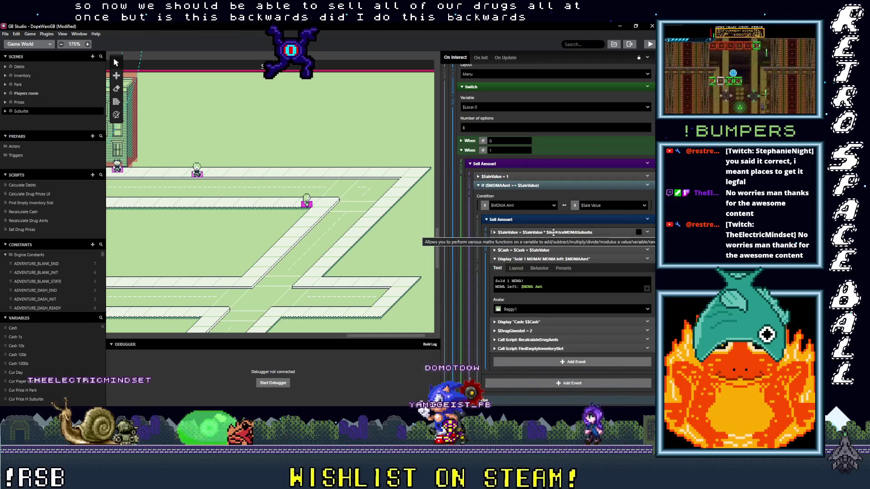
scroll(553, 232, "down", 10)
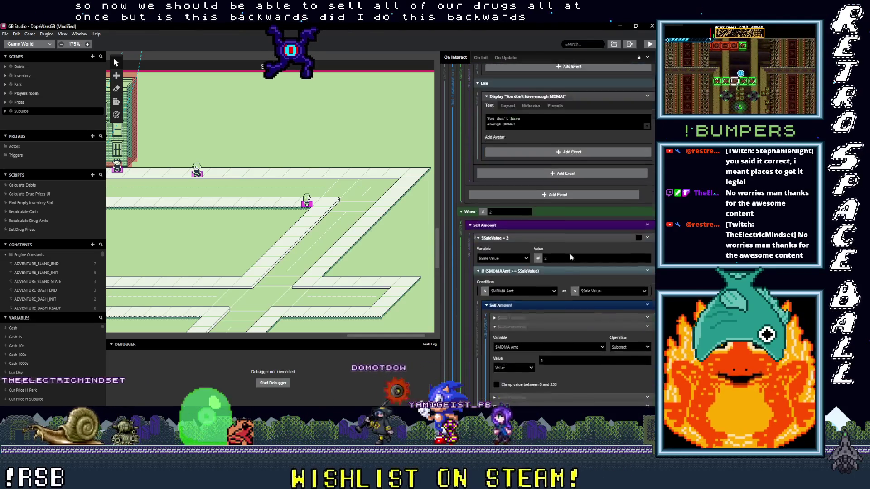
scroll(567, 231, "down", 5)
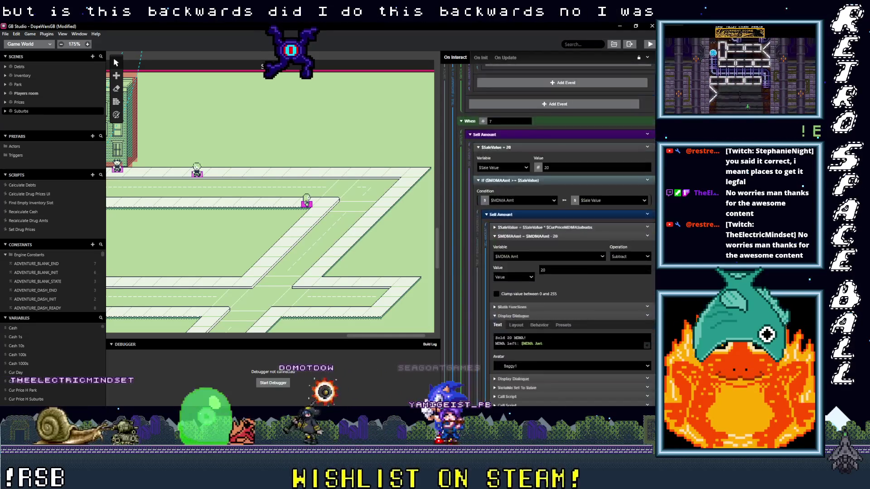
scroll(562, 323, "down", 15)
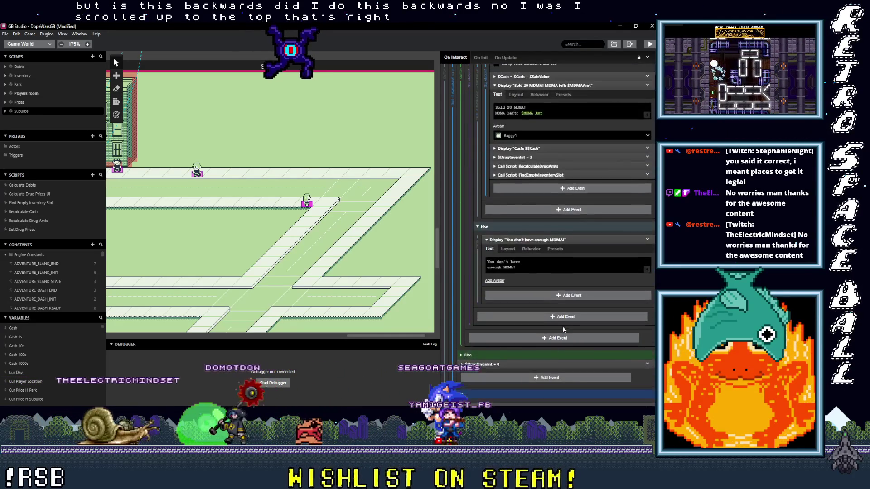
scroll(564, 328, "up", 1)
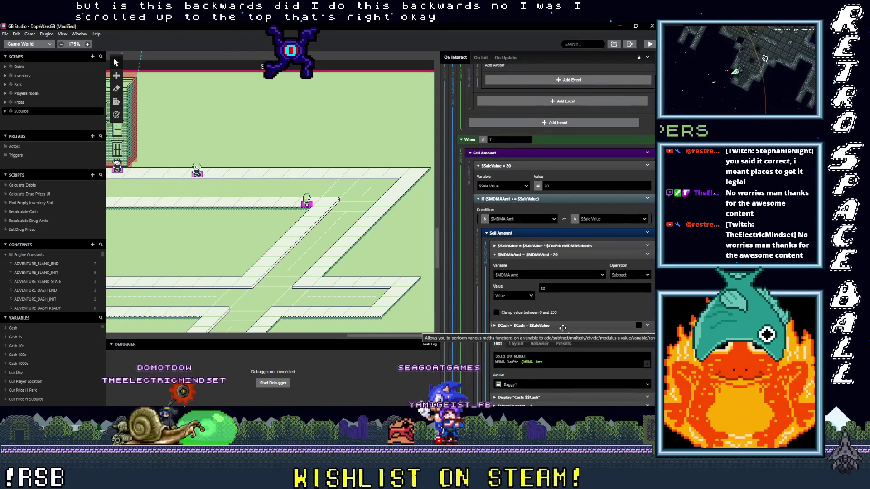
scroll(563, 328, "up", 1)
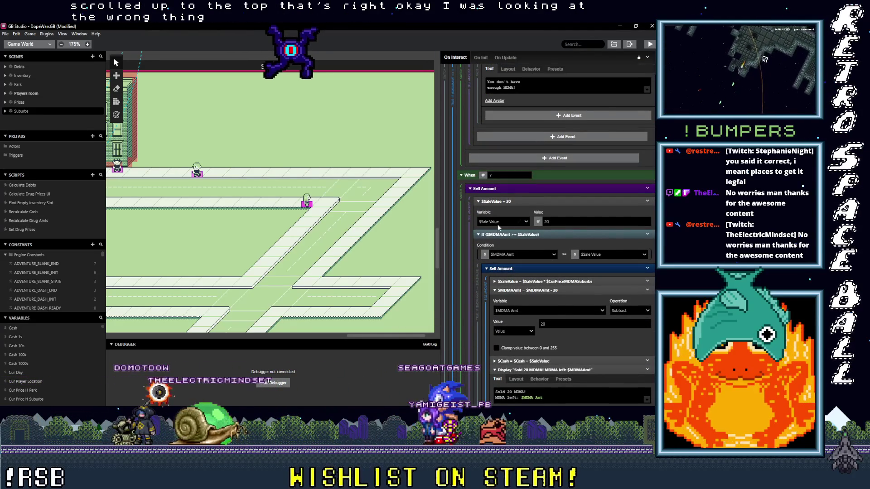
left_click(537, 223)
Set the When 7 case's sale value to the $MDMA Amt variable instead of 20
left_click(548, 239)
left_click(562, 222)
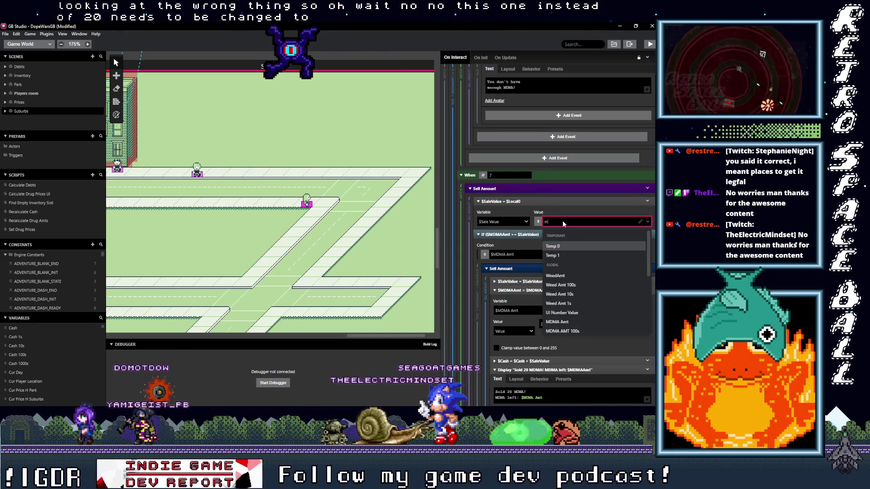
type("mdma")
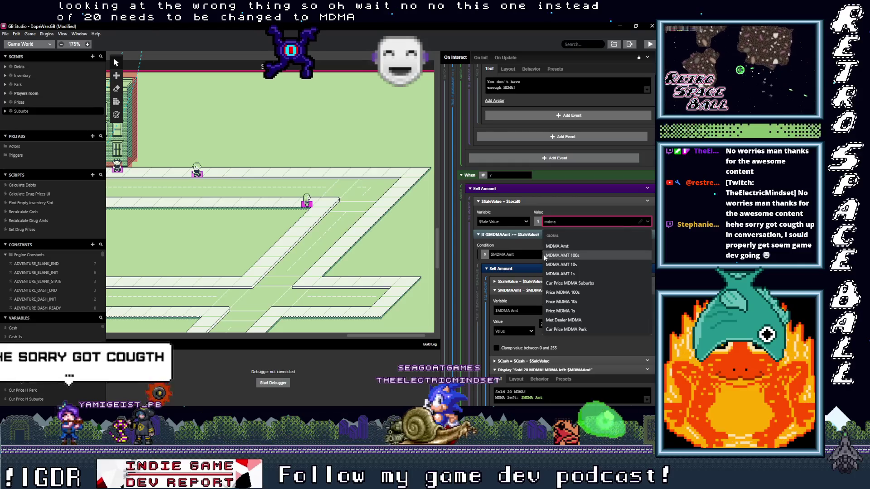
left_click(551, 246)
scroll(606, 289, "down", 10)
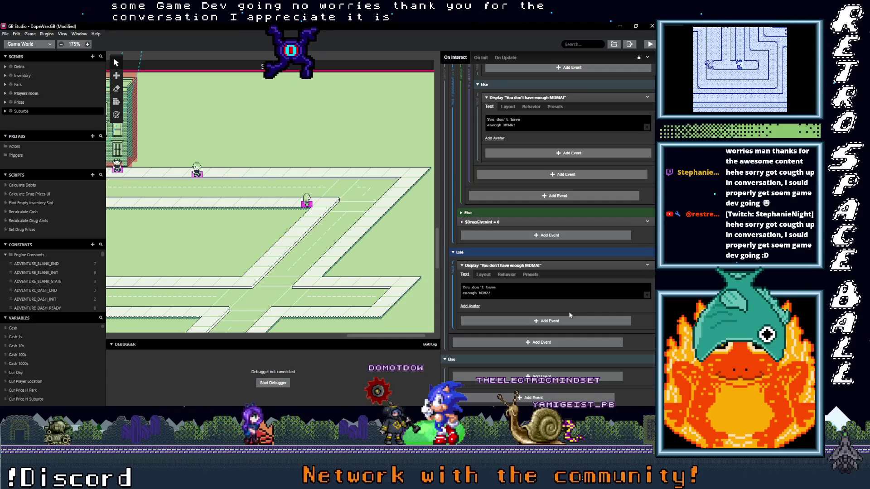
mouse_move(538, 288)
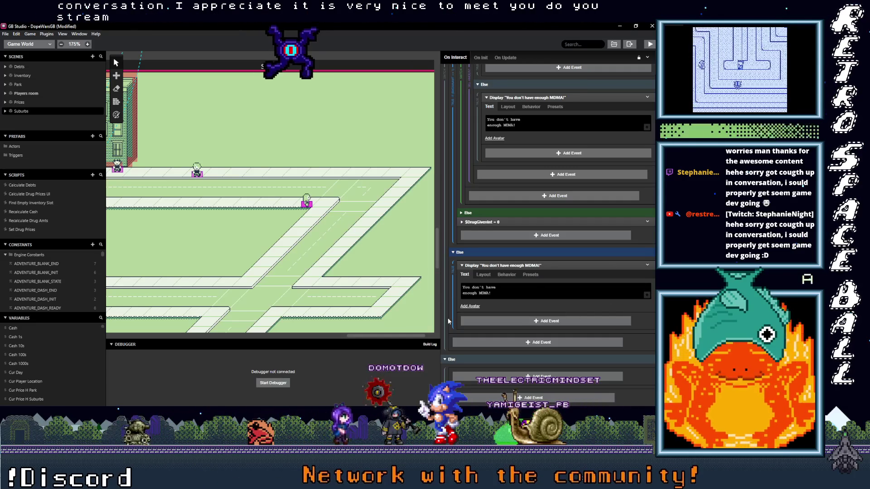
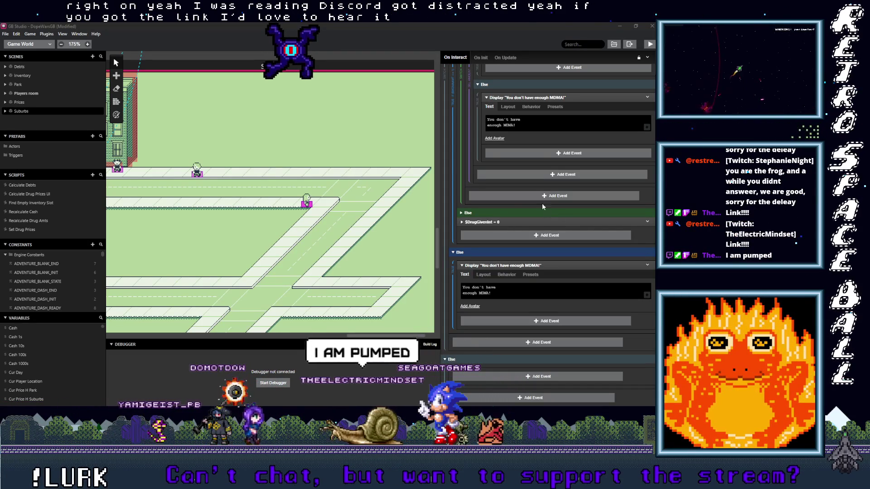
Bring up the 8 Non-binary Bits SoundCloud artist page over the Park scene editor
mouse_move(565, 109)
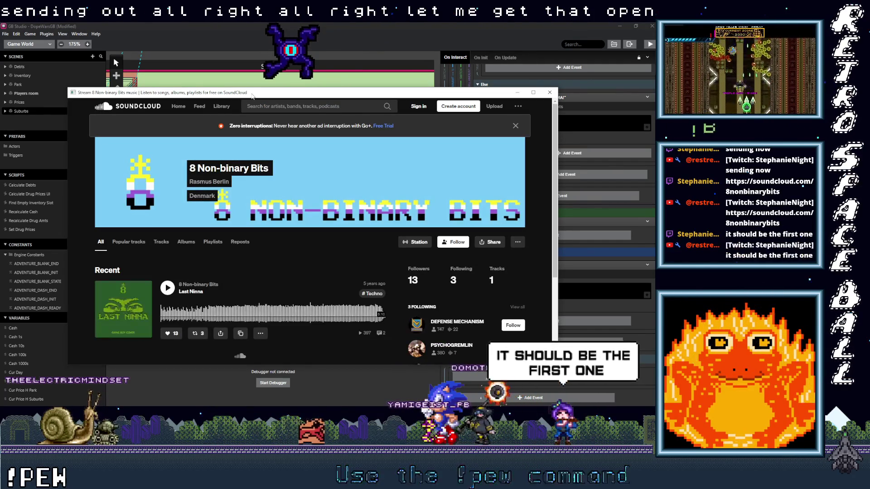
Scroll the artist profile, try playing Last Ninna, then close the window at the sign-in prompt
scroll(255, 280, "down", 2)
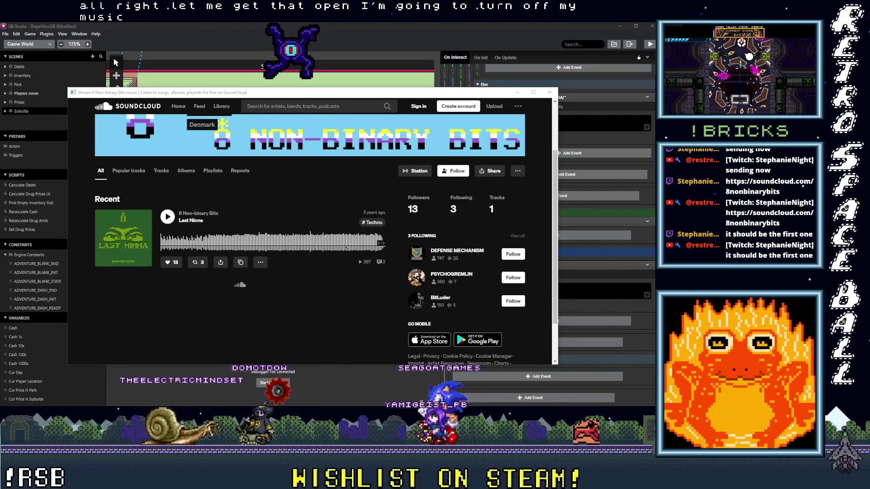
left_click(168, 218)
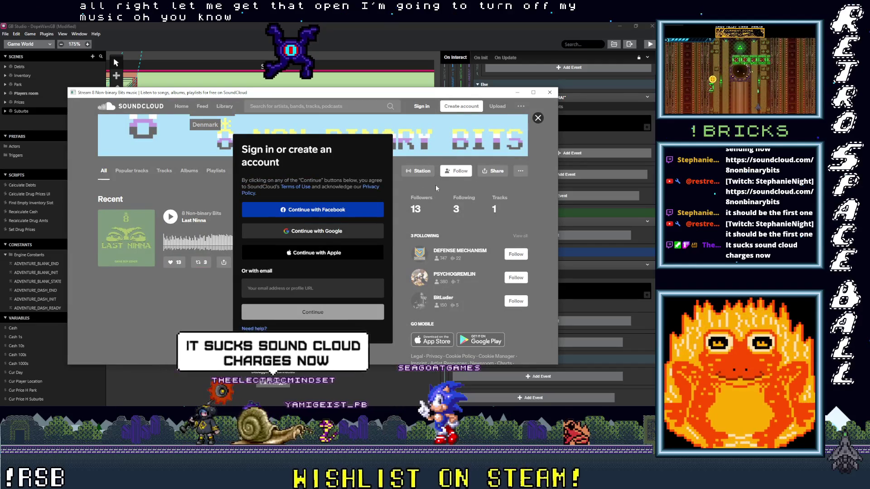
left_click(550, 93)
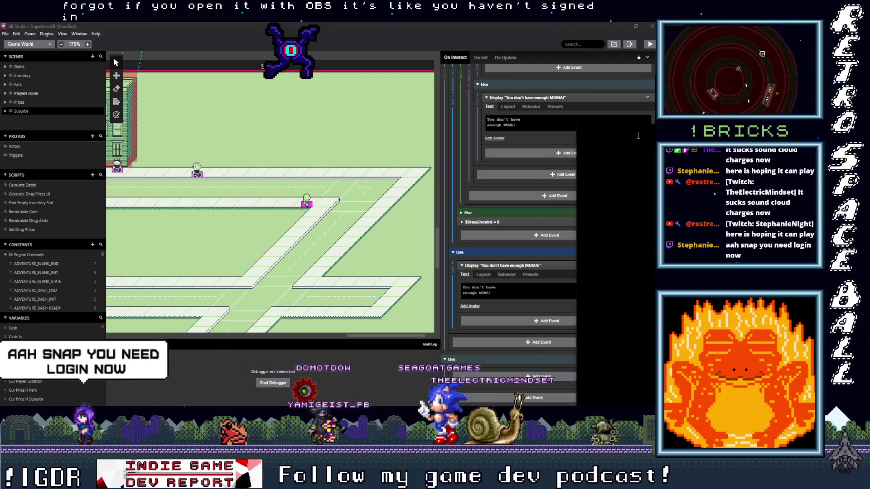
Switch to the signed-in Chrome window and drag the 8 Non-binary Bits page over GB Studio
key("alt+Tab")
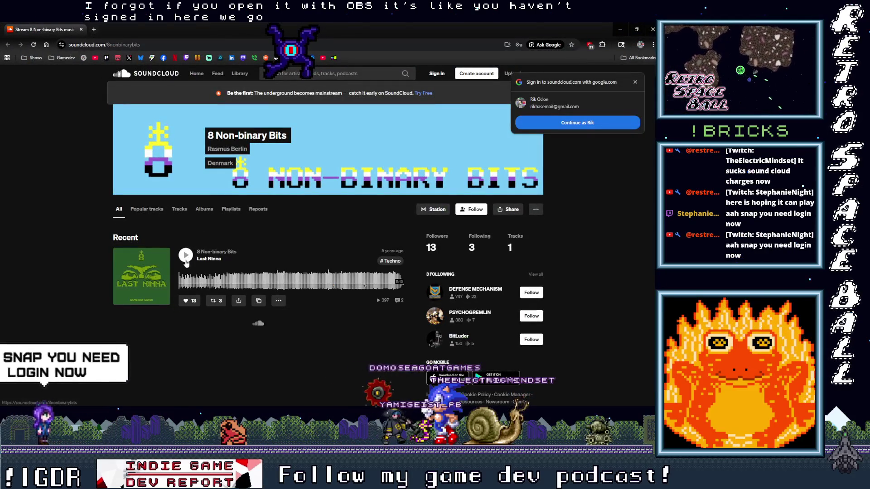
left_click(186, 258)
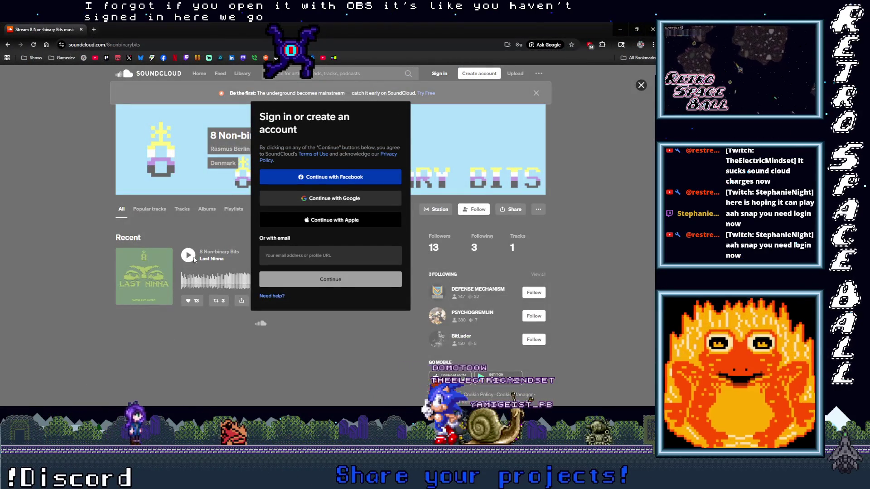
key("alt+Tab")
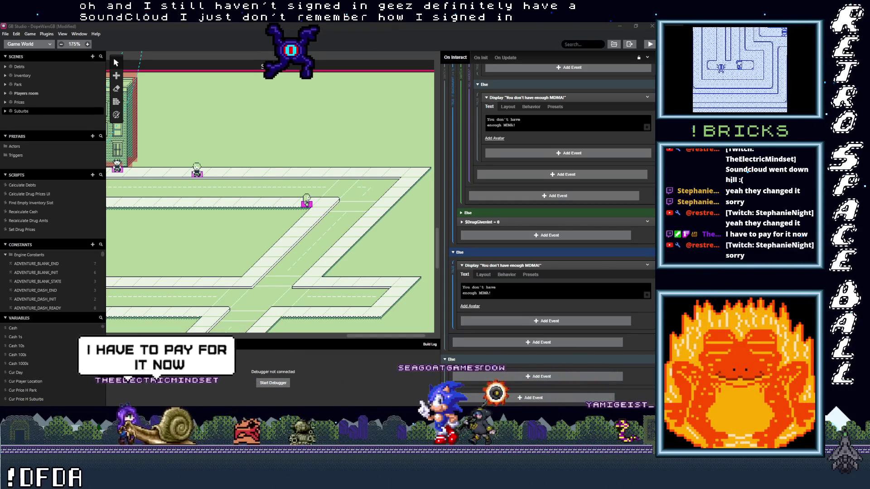
mouse_move(869, 54)
left_mouse_down()
mouse_move(320, 55)
mouse_move(320, 2)
left_mouse_up()
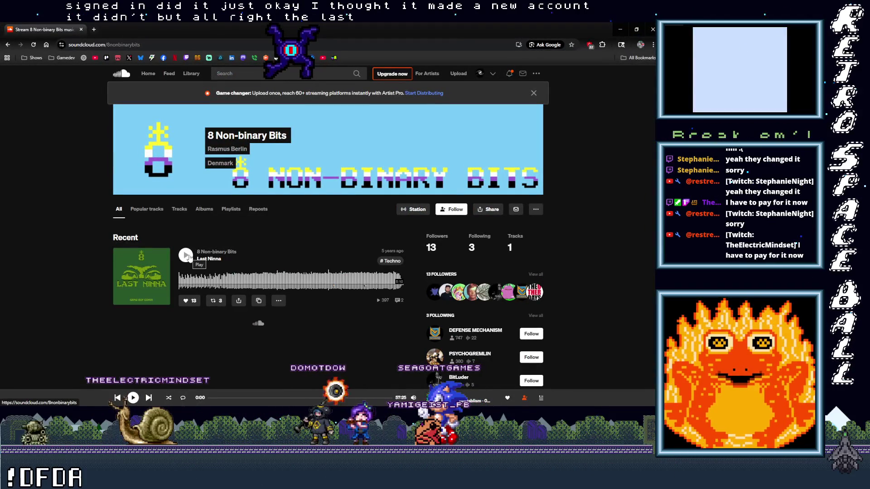
Play Last Ninna, follow 8 Non-binary Bits, and pause the track at 5:08
left_click(186, 256)
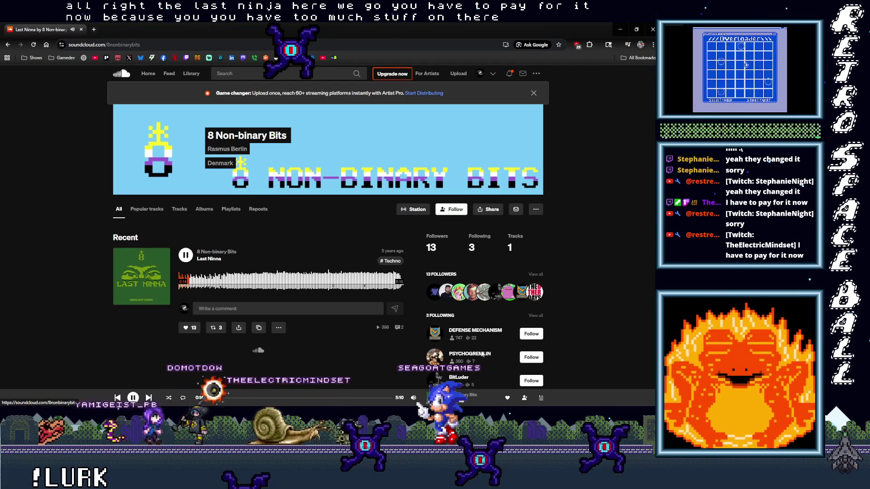
mouse_move(413, 395)
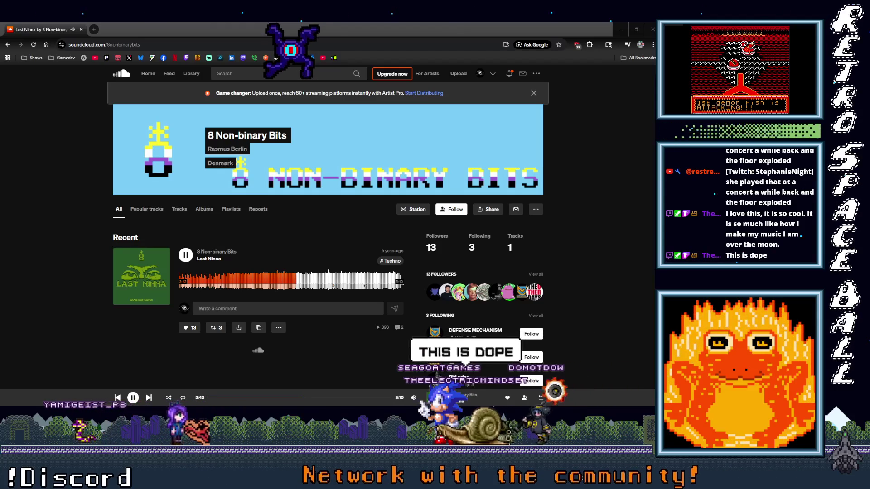
left_click(454, 211)
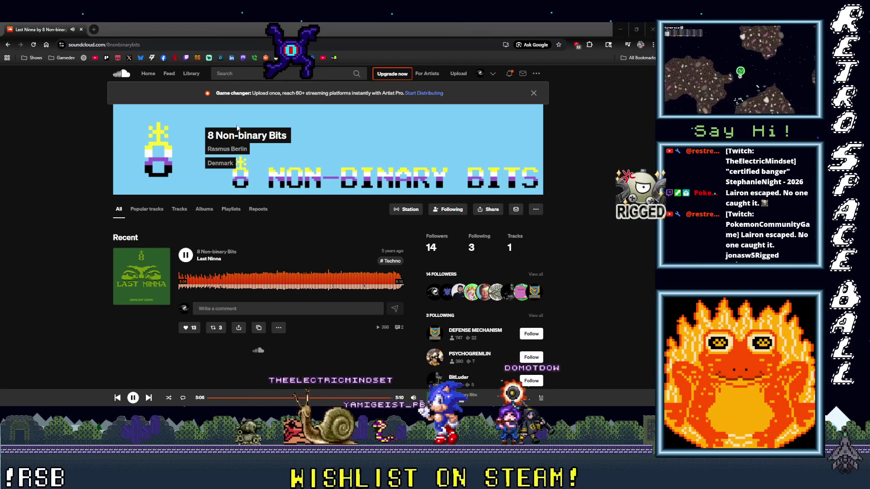
left_click(133, 399)
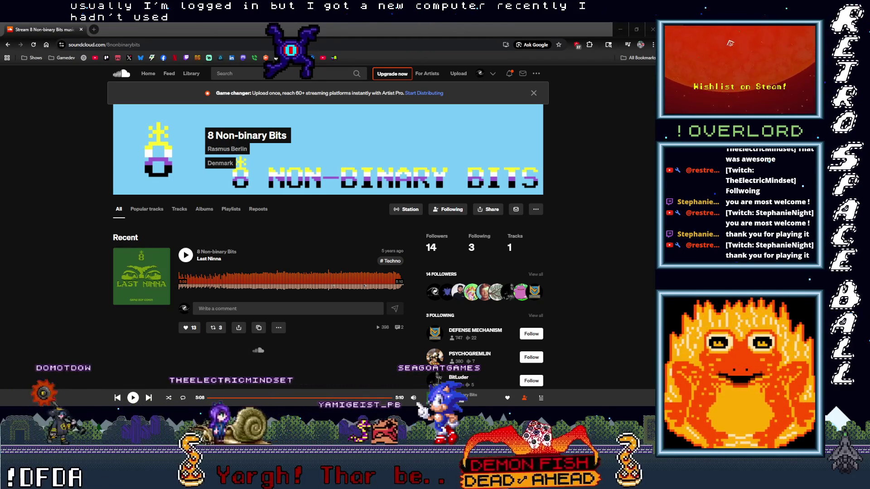
Minimize the SoundCloud browser so the GB Studio scene editor is back in front
left_click(619, 29)
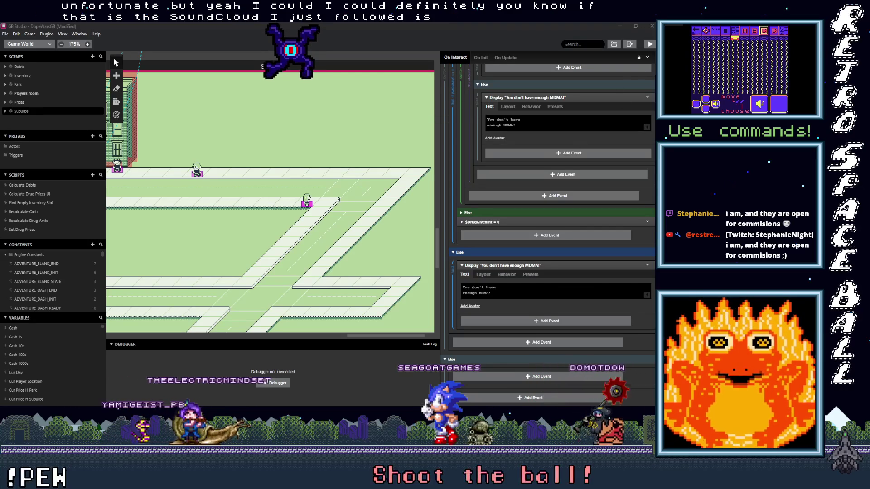
Flip to Chrome and back to GB Studio, then open File Explorer with Win+E and dismiss it
key("alt+Tab")
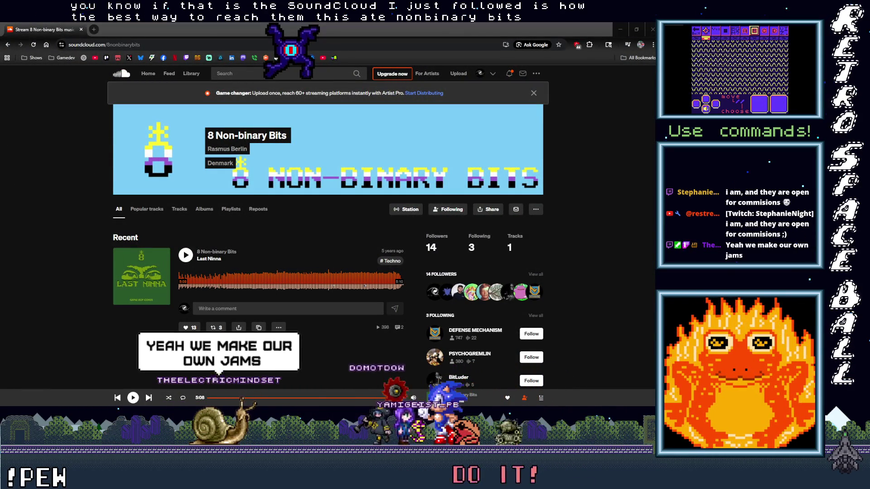
key("alt+Tab")
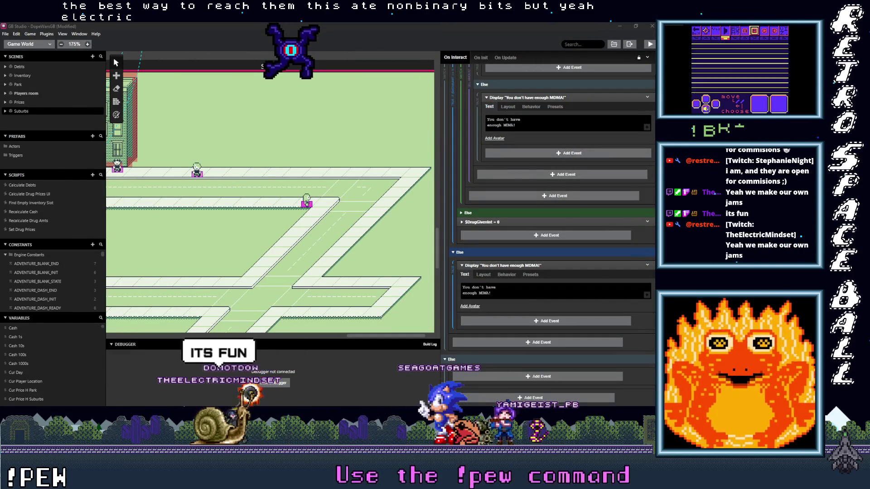
key("super+e")
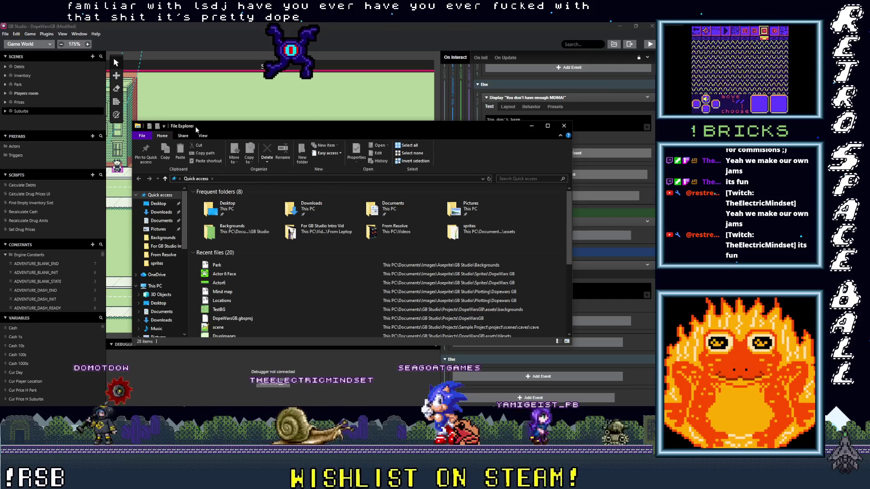
left_click(637, 290)
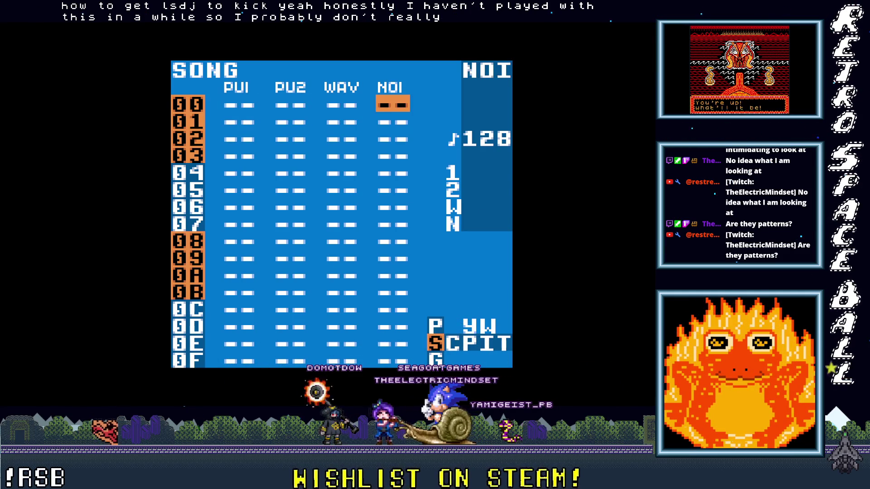
Set the PU1 slot of song row 00 to chain 00
key("Left")
key("Left")
key("Right")
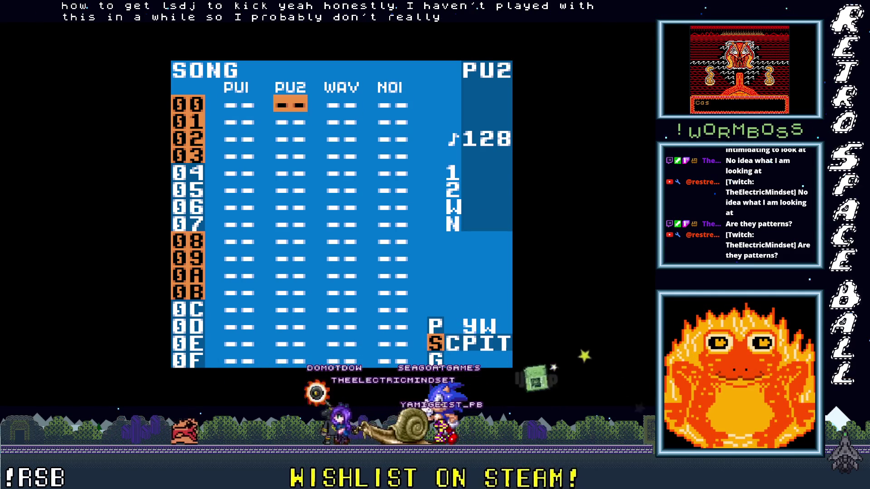
key("Right")
key("Right")
key("Left")
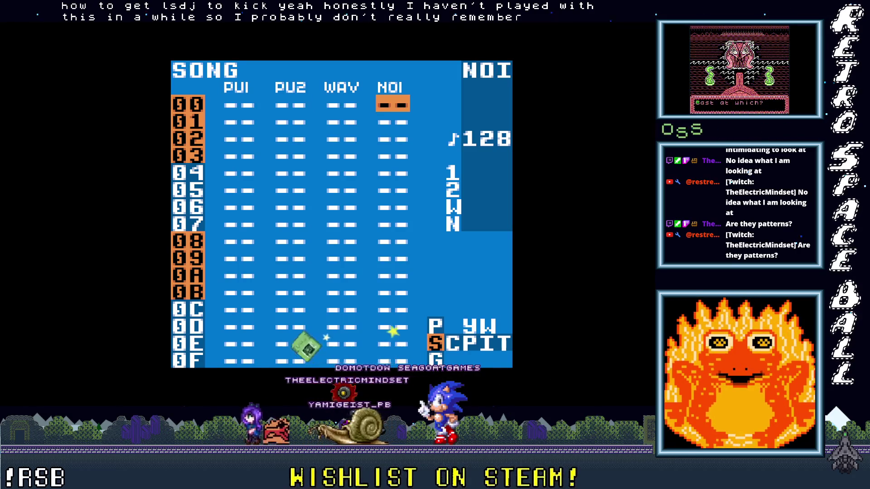
key("Left")
key("Left")
key("x")
key("x+Right")
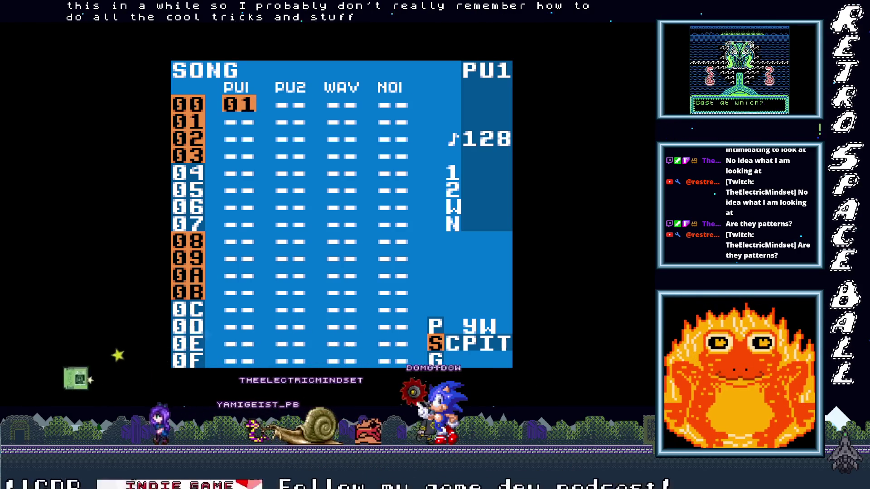
key("x+Left")
Set the PU2 slot of song row 00 to chain 01
key("Right")
key("Left")
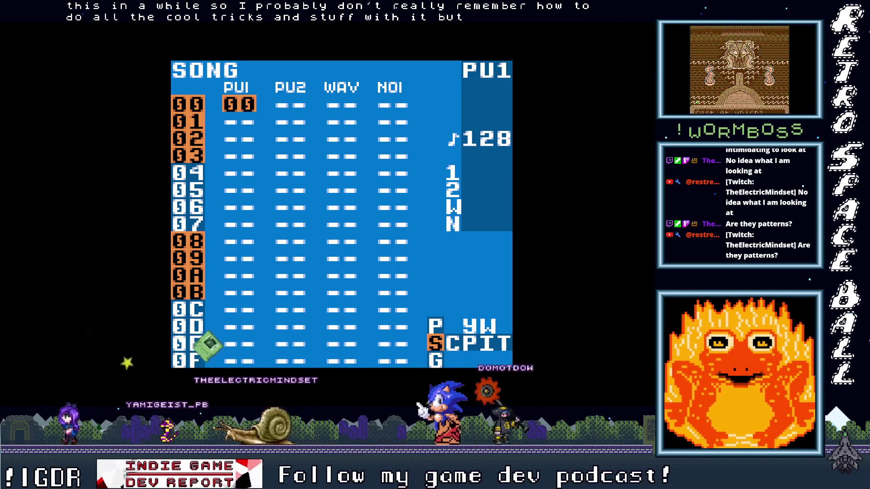
key("Right")
key("Left")
key("Right")
key("x")
key("x+Right")
key("x+Left")
key("x+Left")
key("x+Right")
Give WAV chain 02 and NOISE chain 03, reconfirm PU1 as 00, and open chain 00
key("Right")
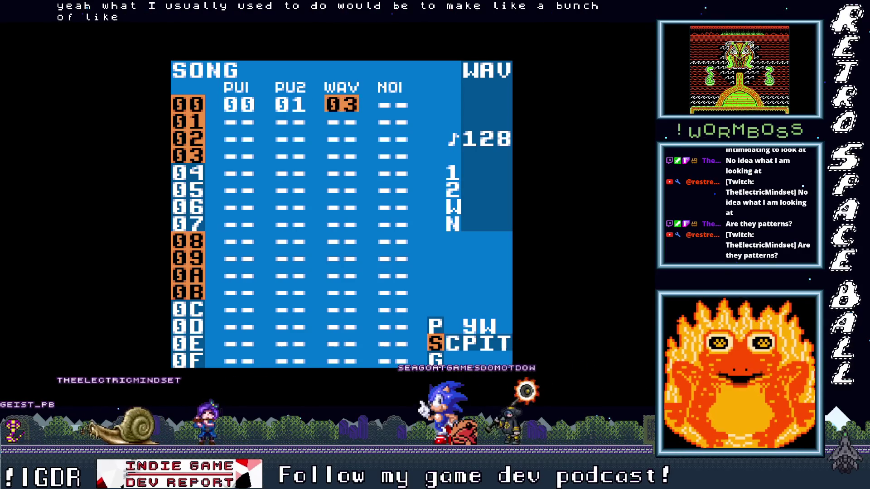
key("x+Left")
key("Right")
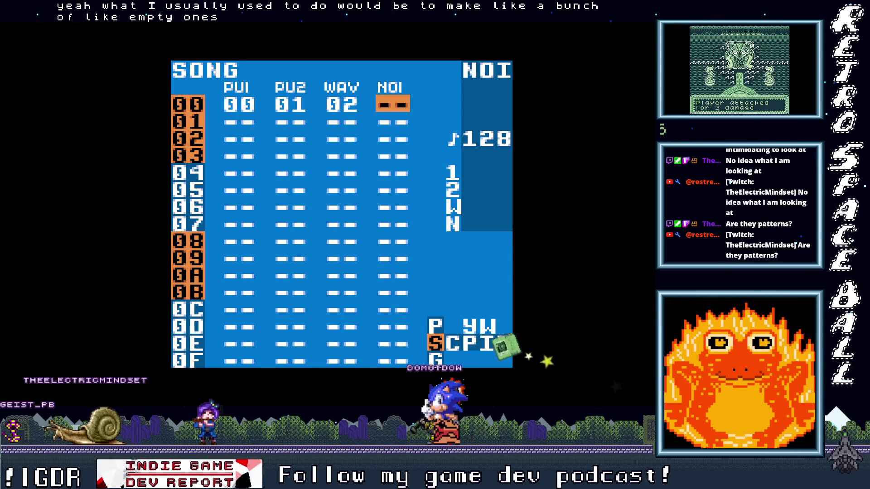
key("x")
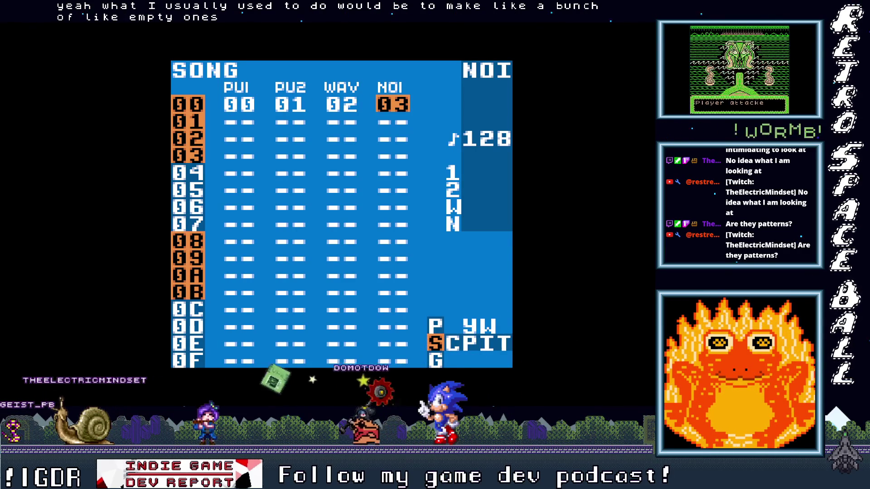
key("Left")
key("Left")
key("Left")
key("Right")
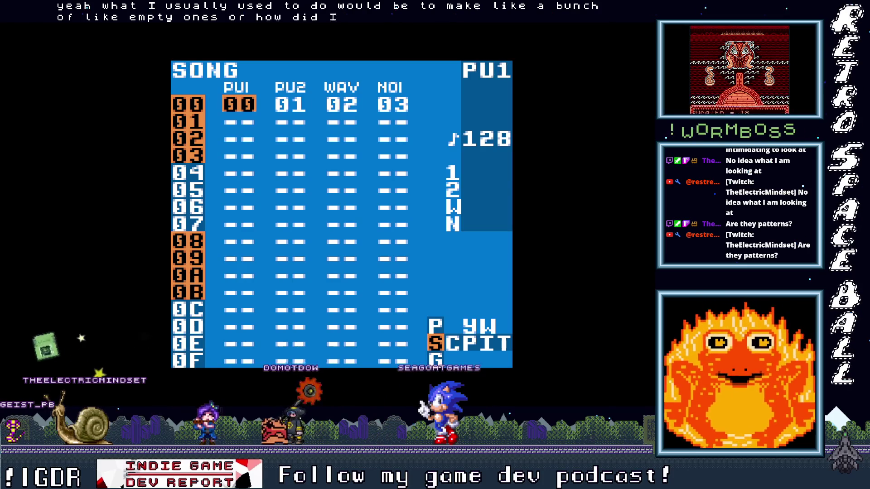
key("Right")
key("Right")
key("Left")
key("Left")
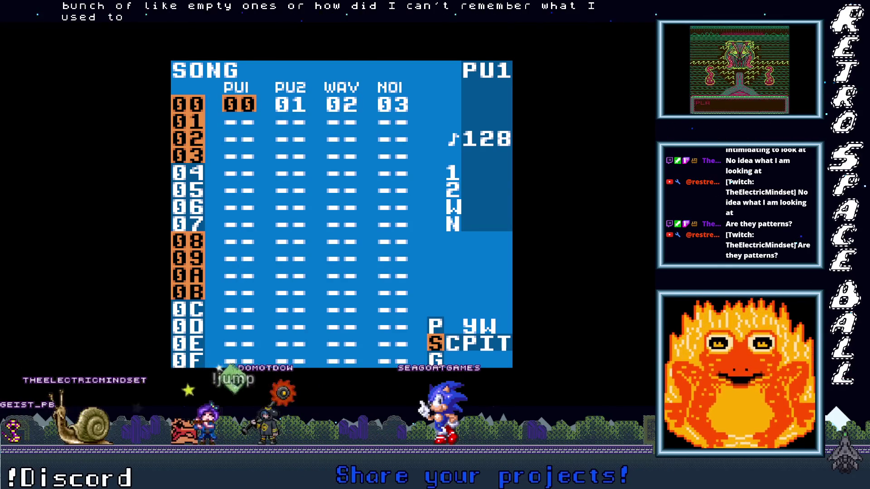
key("x+Left")
key("shift+Right")
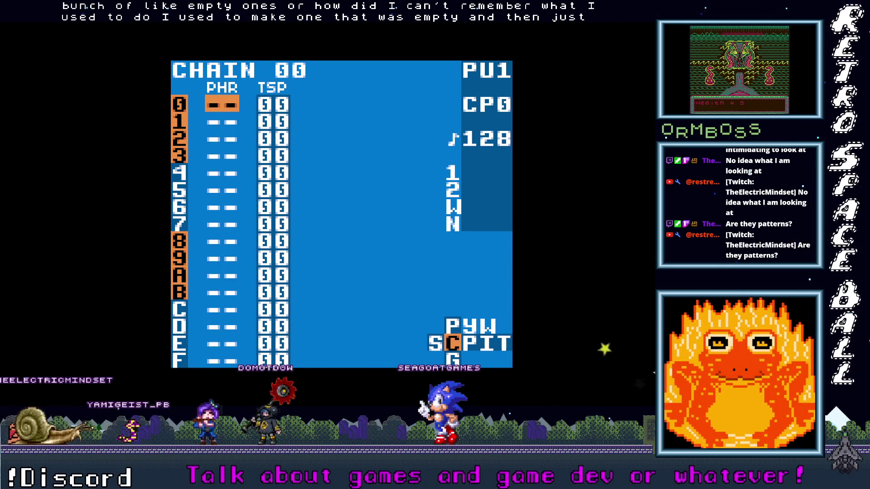
Fill chain 00's first four steps with phrase 00, fixing a stray entry
key("x")
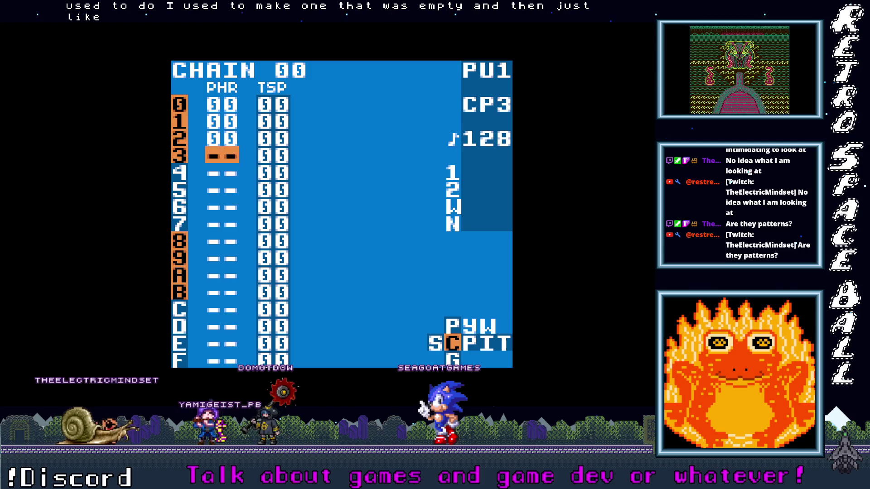
key("Down")
key("x")
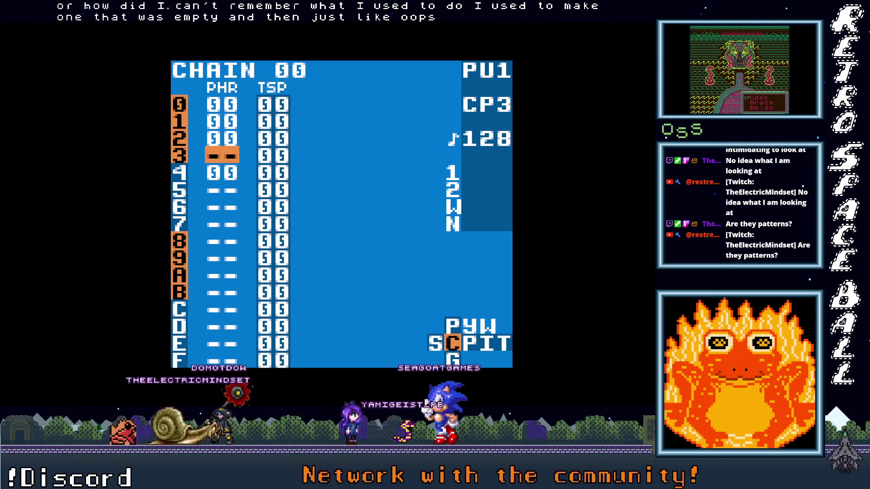
key("Down")
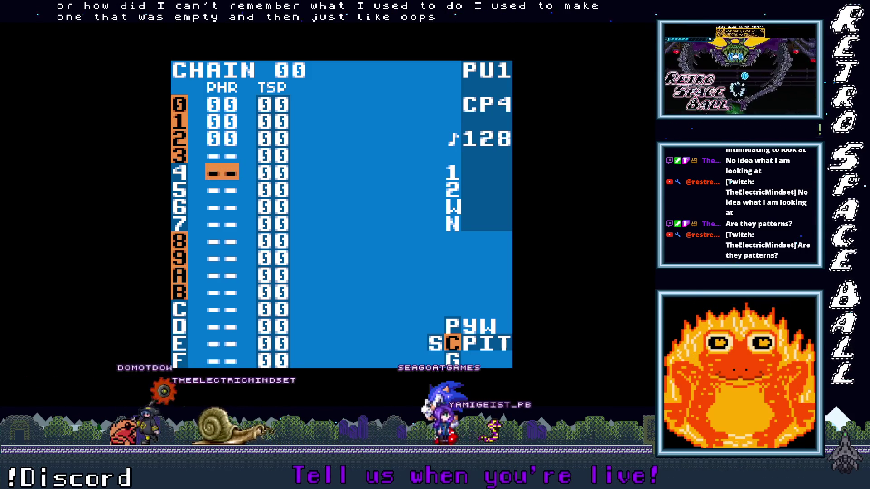
key("Up")
key("x")
Try a test D 2 note in phrase 00, clear it, and return to the song screen
key("shift+Right")
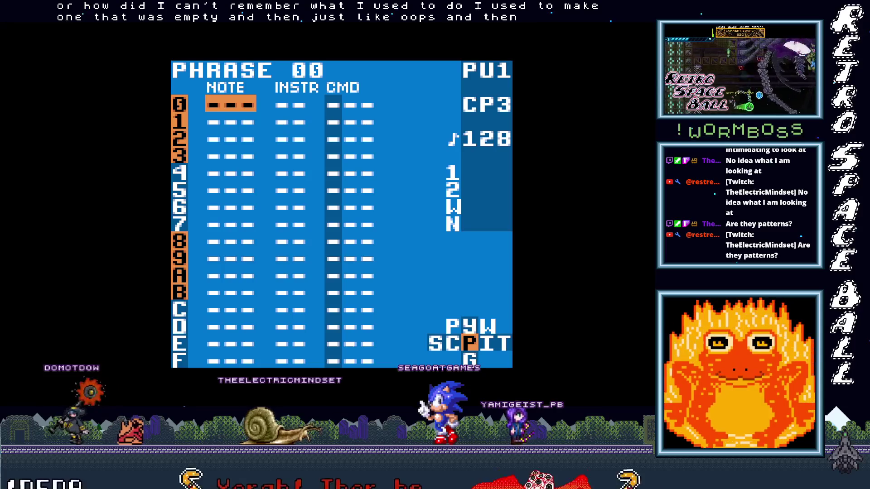
key("x")
key("x+Right")
key("x+Right")
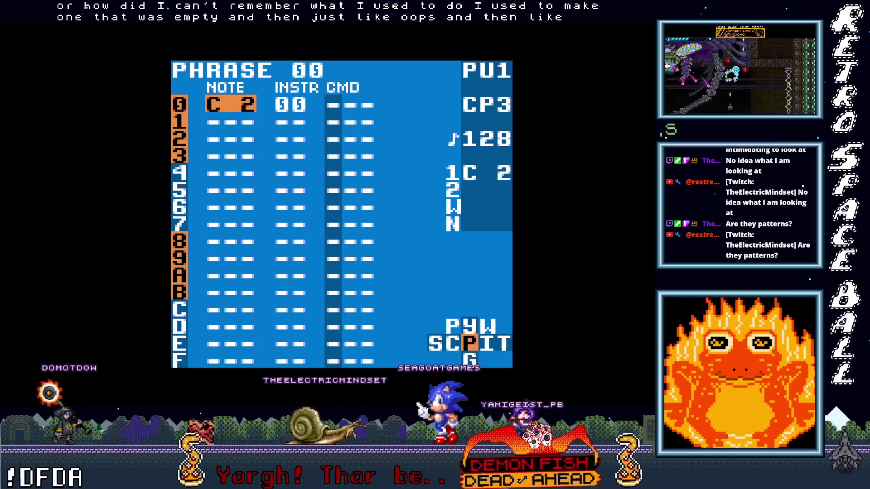
key("z+x")
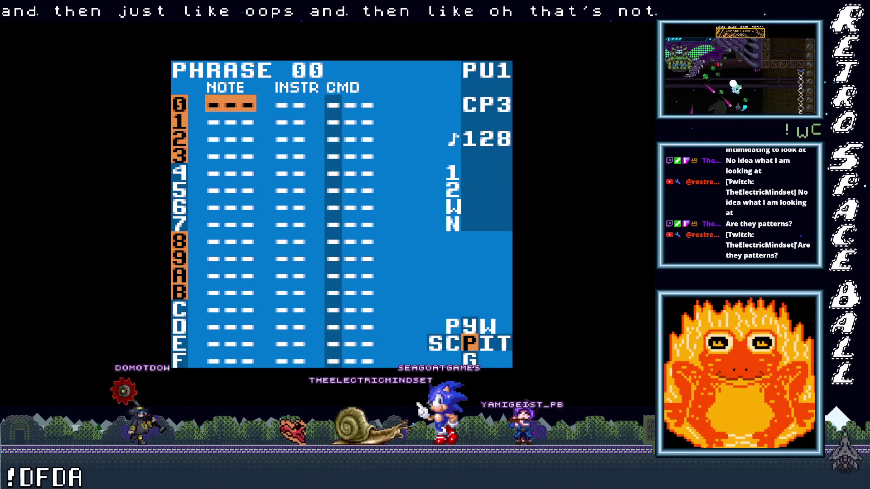
key("shift+Right")
key("shift+Left")
key("Right")
key("Right")
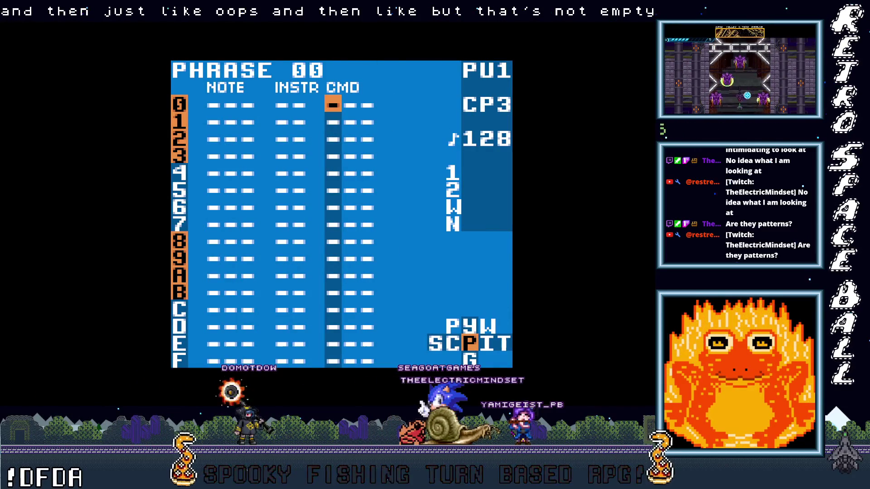
key("shift+Right")
key("shift+Left")
key("shift+Left")
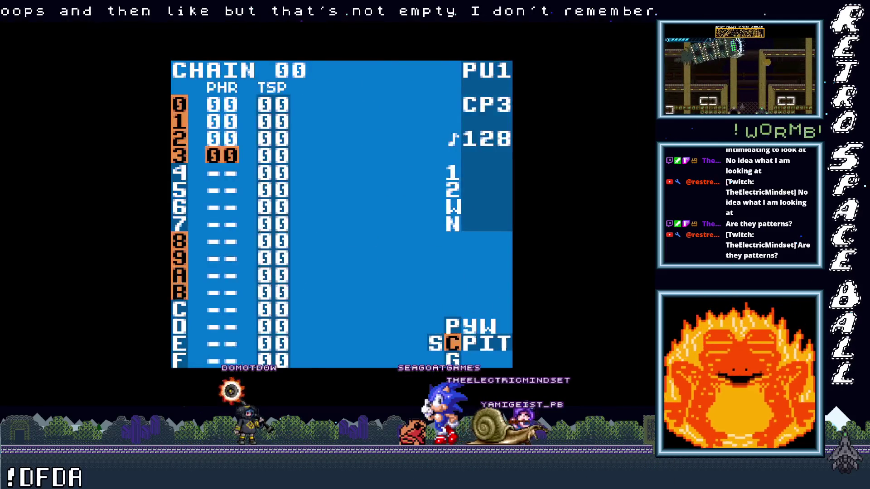
key("shift+Left")
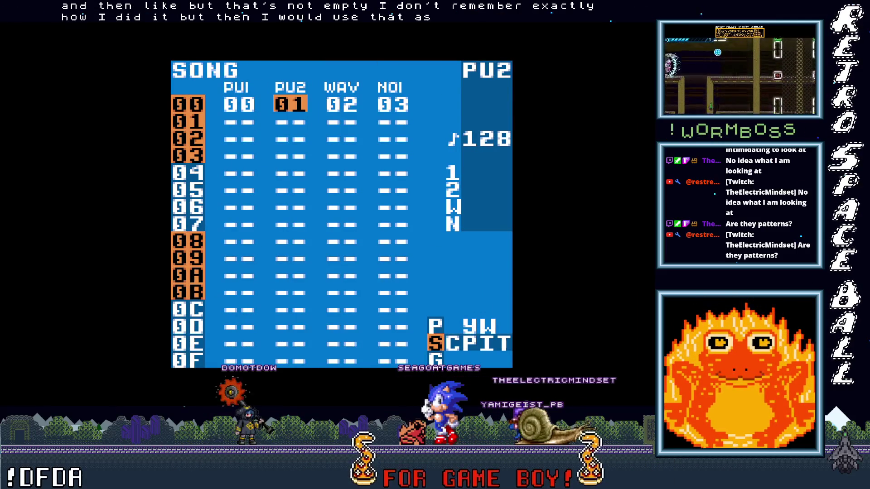
Set PU1 row 00 to chain 01, clear the other channels, and start chain 01's first phrase
key("Left")
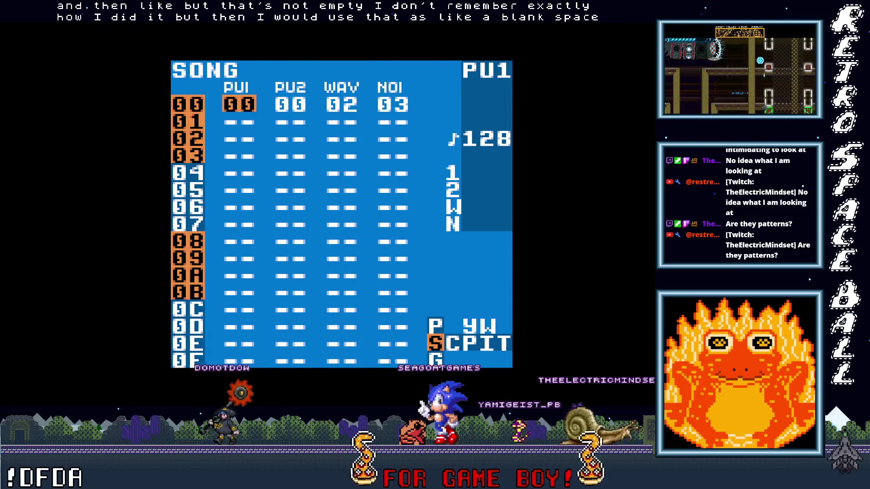
key("x+Right")
key("Right")
key("Right")
key("Right")
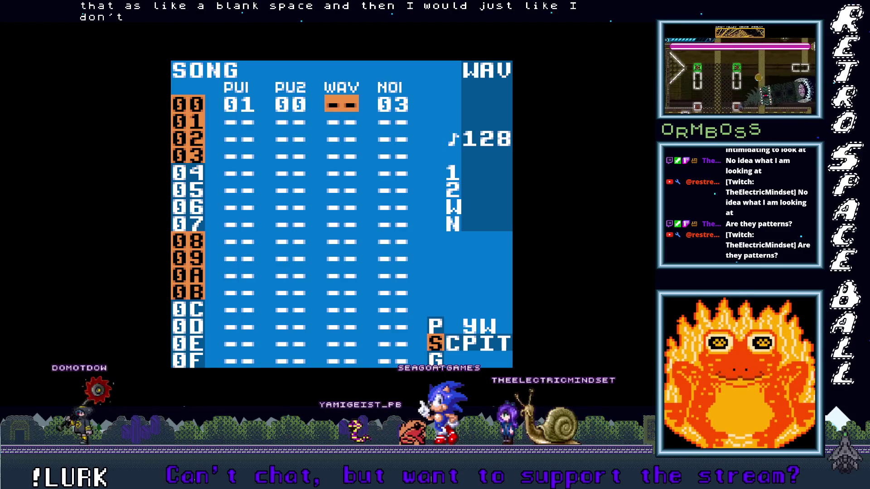
key("Left")
key("z+x")
key("Right")
key("Right")
key("z+x")
key("Left")
key("Left")
key("Left")
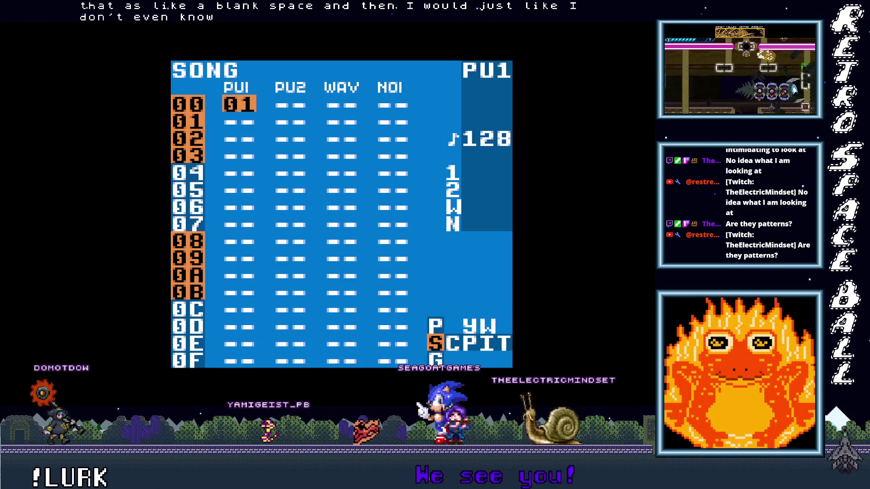
key("shift+Right")
key("x")
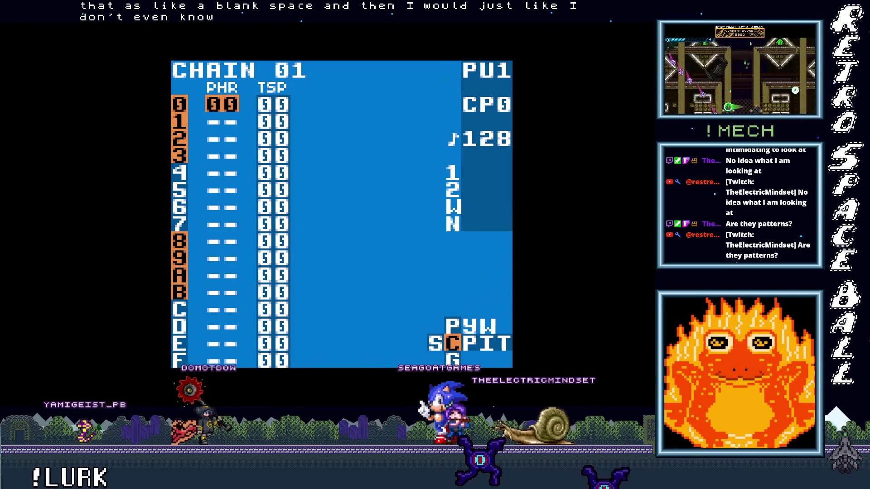
key("x+Right")
Open phrase 01 and enter D 2 notes on rows 0, 3, 4 and 7
key("shift+Right")
key("Left")
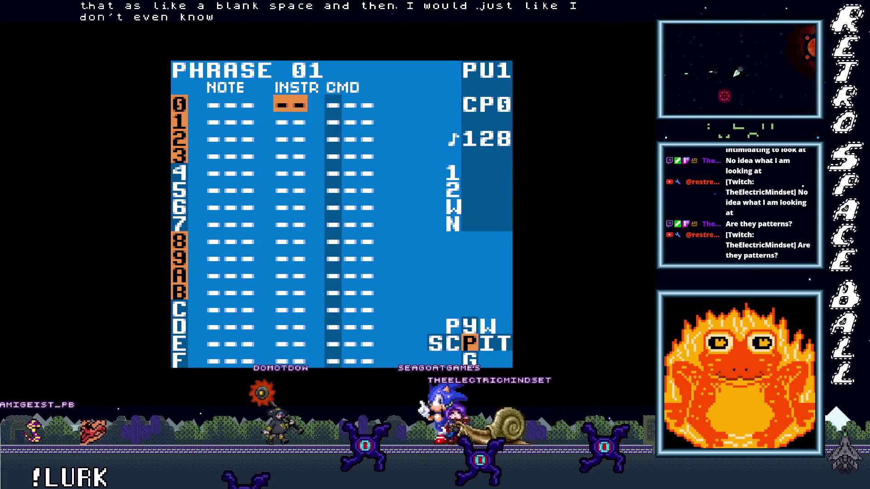
key("Left")
key("x")
key("Down")
key("Down")
key("Down")
key("x")
key("Down")
key("Down")
key("Down")
key("Down")
key("x")
key("Down")
key("Down")
key("Down")
key("Up")
key("Up")
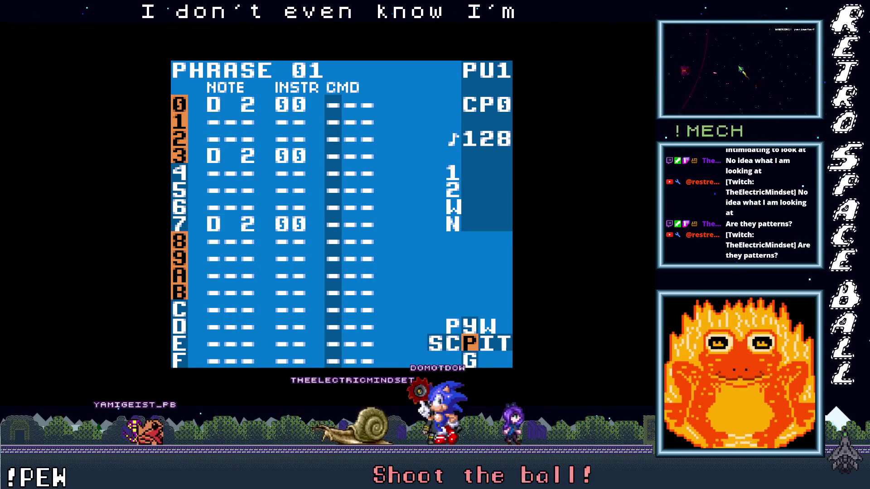
key("Up")
key("Up")
key("Up")
key("x")
key("Down")
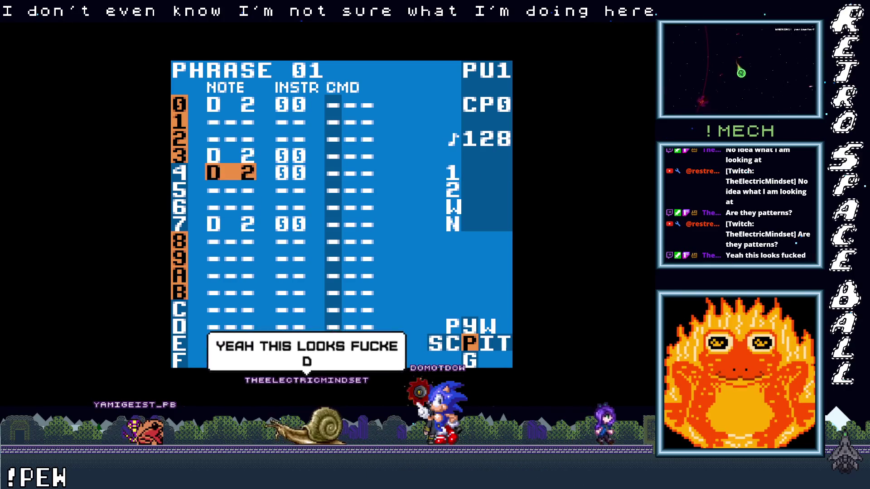
Remove the extra D 2 notes, add D 2 on rows 8 and C, and play the phrase
key("Up")
key("Up")
key("z+x")
key("Down")
key("Down")
key("Down")
key("z+x")
key("Down")
key("x")
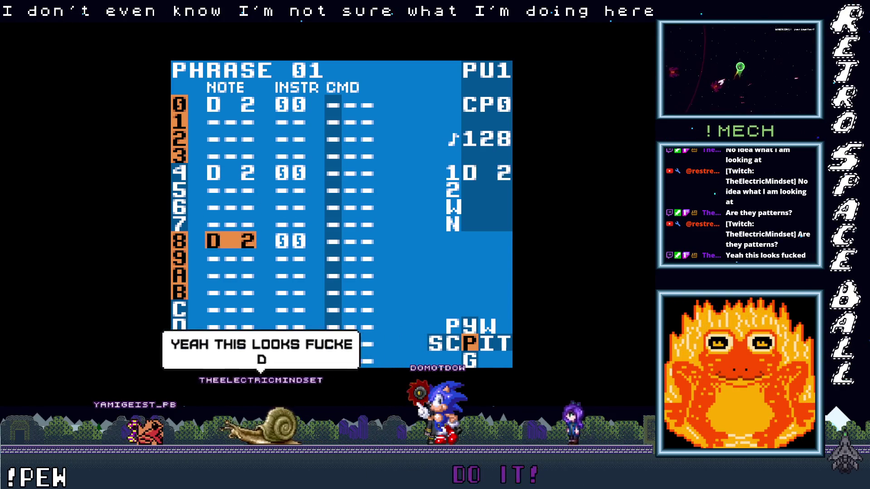
key("Down")
key("Down")
key("Down")
key("x")
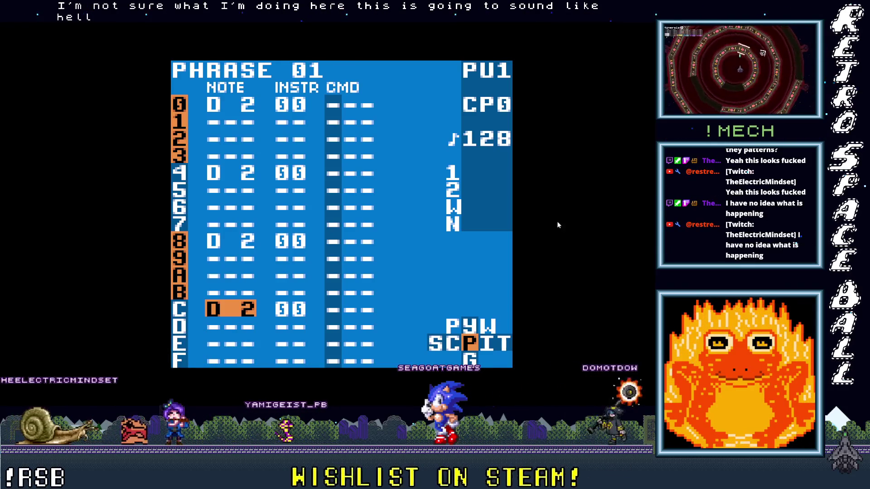
key("Return")
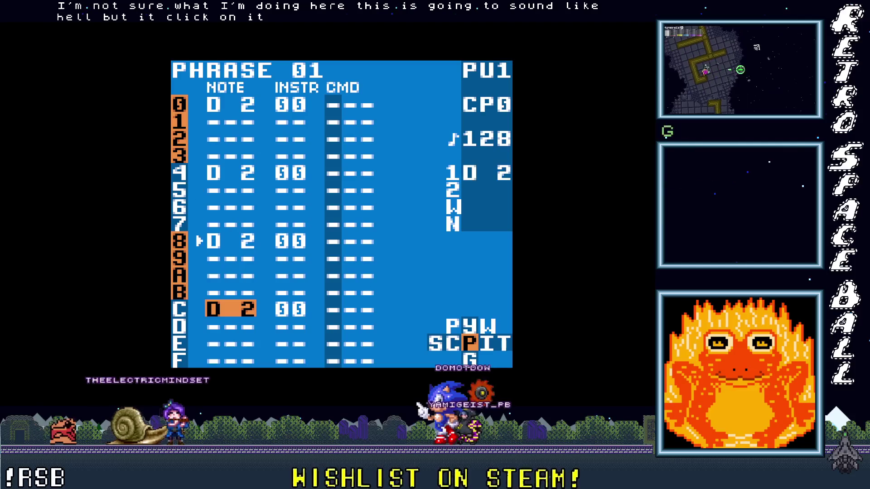
key("shift+Left")
key("shift+Left")
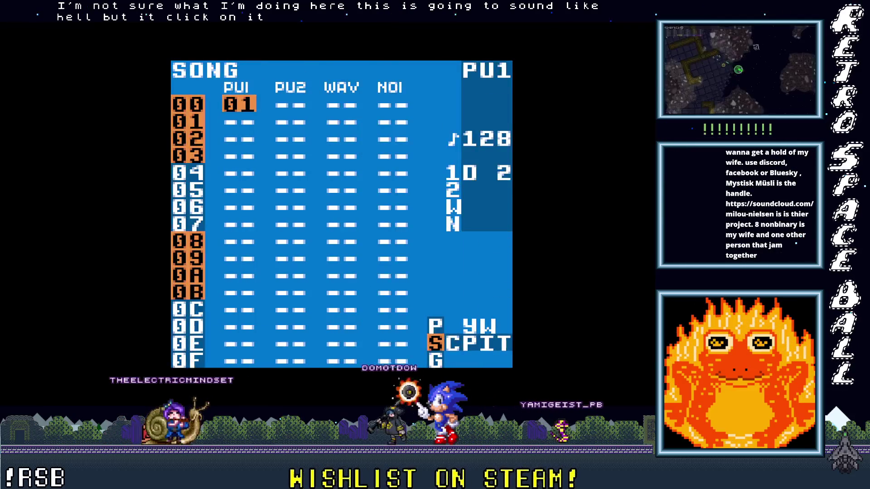
Put chain 02 on PU2 holding phrase 03, and enter E 3 on phrase rows 0 and 2
key("Right")
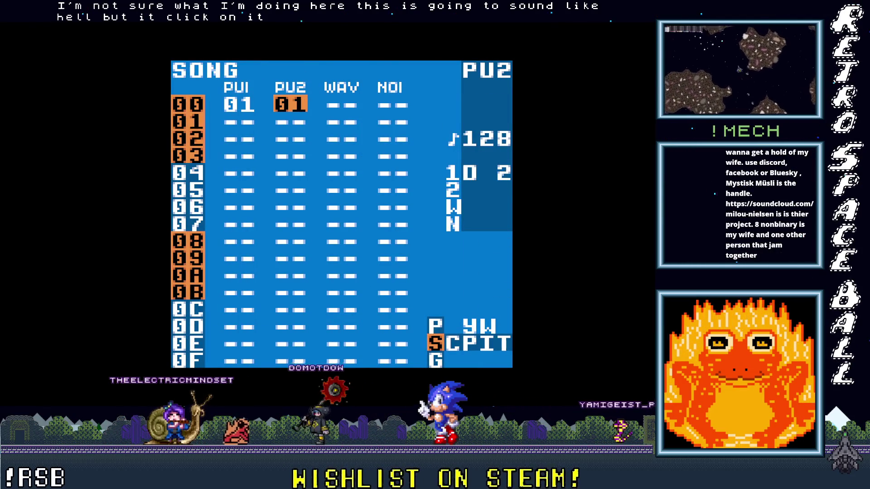
key("shift+Right")
key("s")
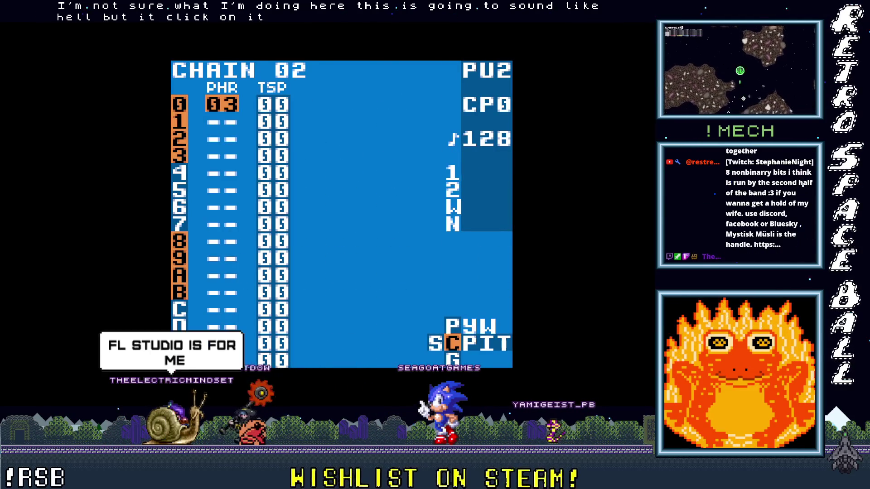
key("shift+Right")
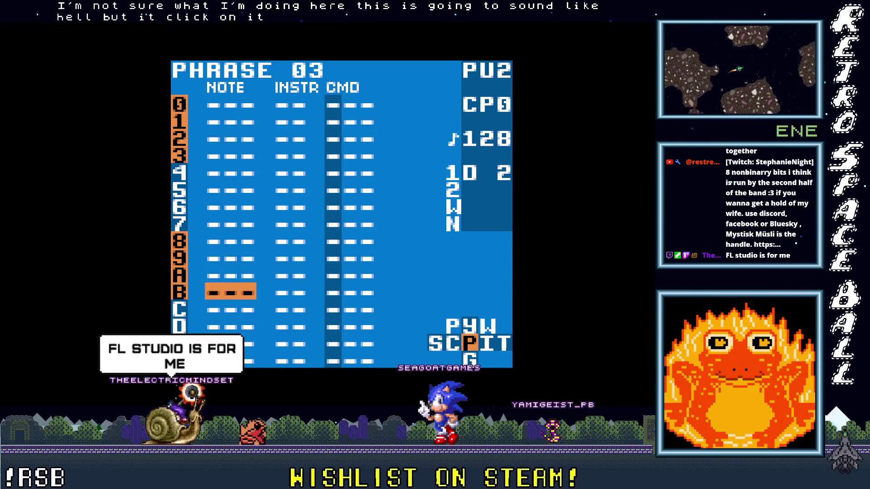
key("Up")
key("Up")
key("Up")
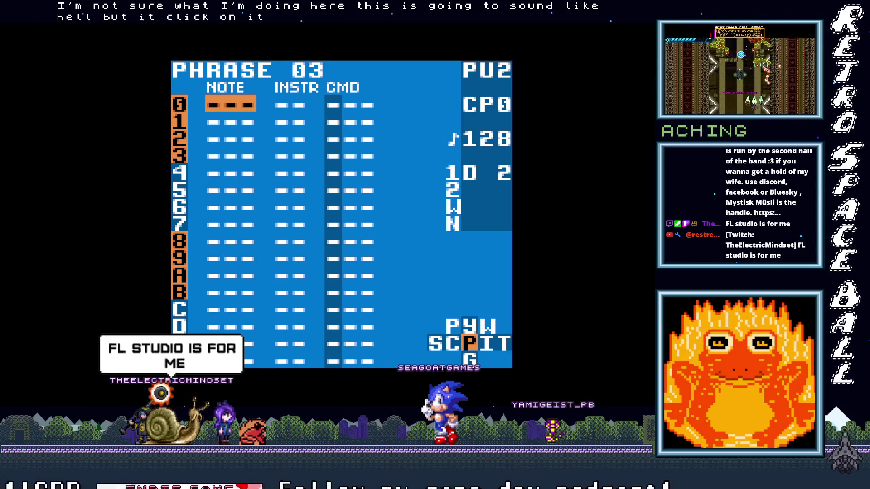
key("s")
key("x+Up")
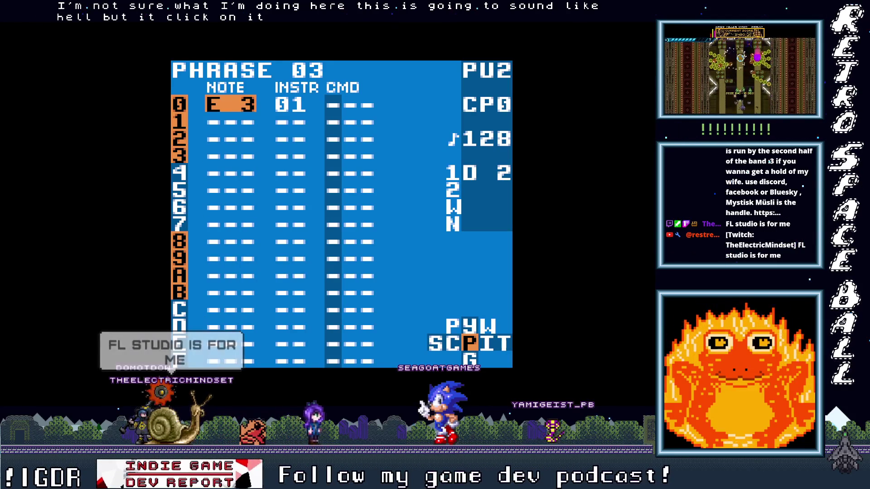
key("Down")
key("Down")
key("Down")
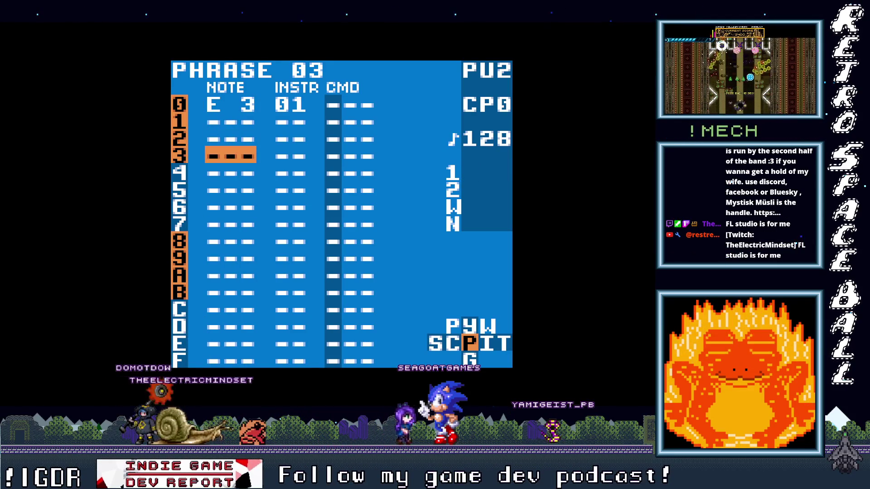
key("Down")
key("Down")
key("Up")
key("Up")
key("Up")
key("x")
key("Down")
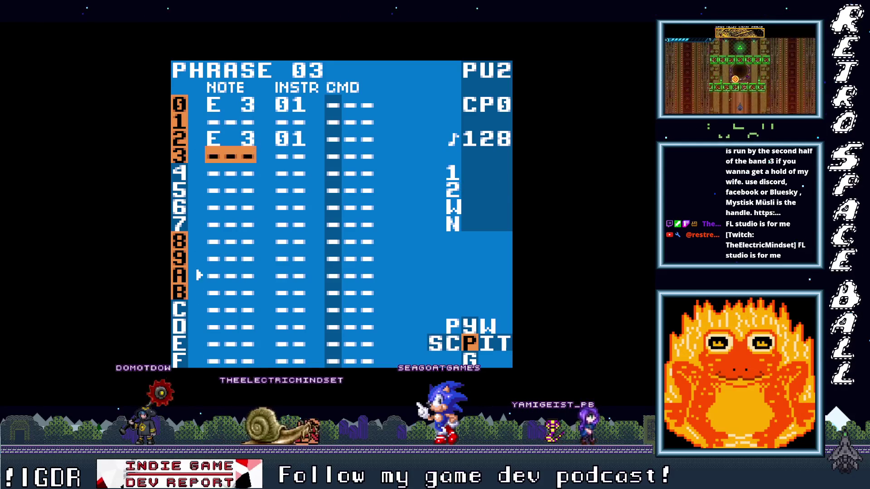
Enter F 3 notes on phrase 03 rows 4 and 6
key("Down")
key("x")
key("x+Right")
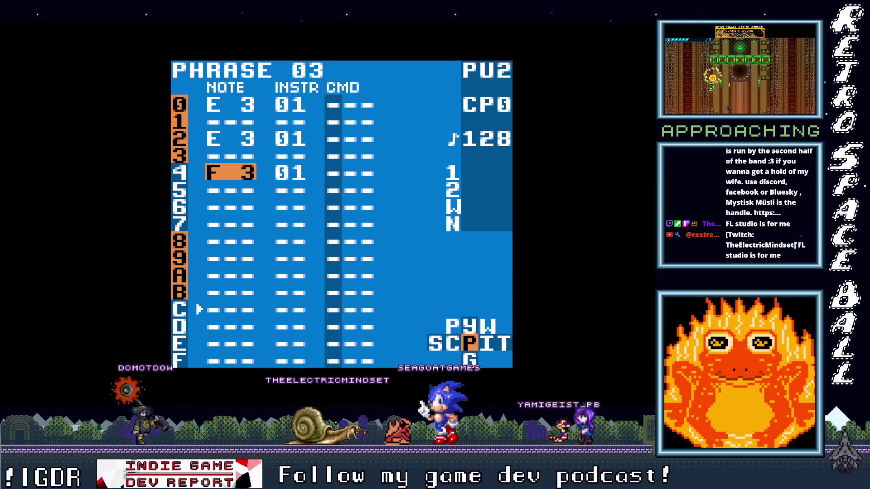
key("Down")
key("Down")
key("x")
key("x+Right")
key("x+Left")
key("Down")
key("Down")
Enter G 3 on rows 8 and A and C 3 on row C, then return to chain 02
key("x")
key("x+Right")
key("x+Right")
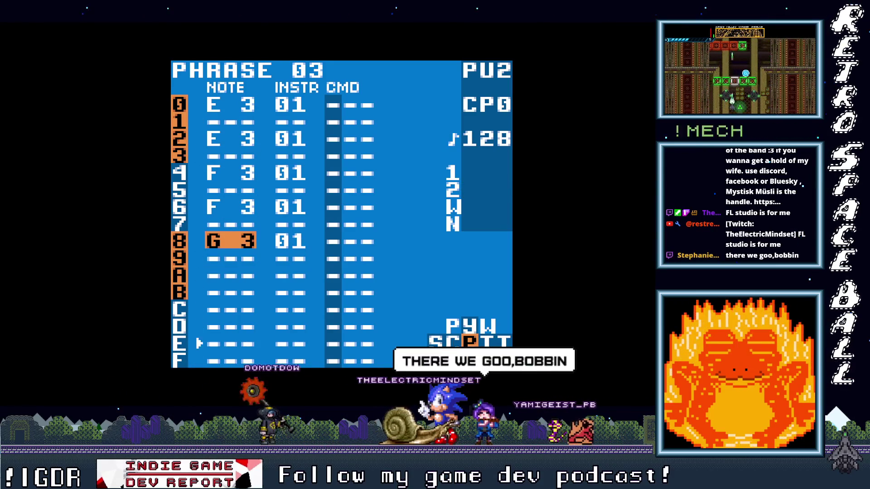
key("Down")
key("Down")
key("x")
key("x+Right")
key("x+Right")
key("x+Left")
key("x+Left")
key("Down")
key("Down")
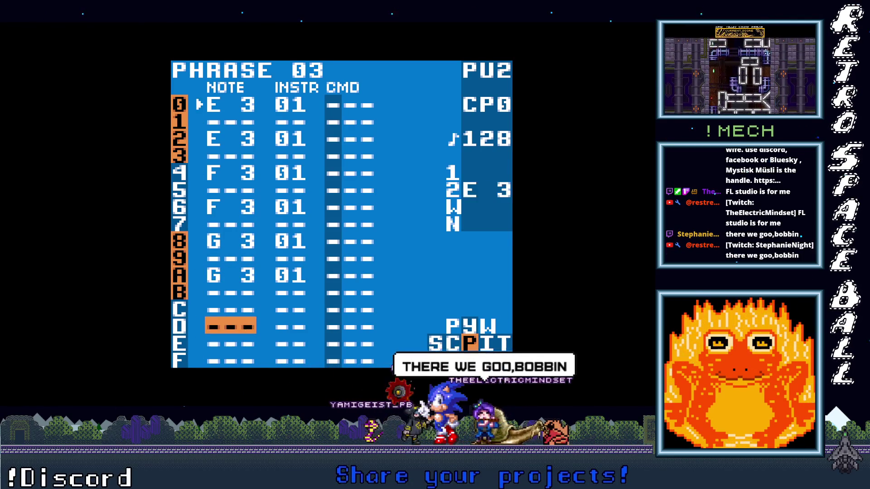
key("x")
key("x+Right")
key("x+Right")
key("x+Left")
key("x+Left")
key("x+Left")
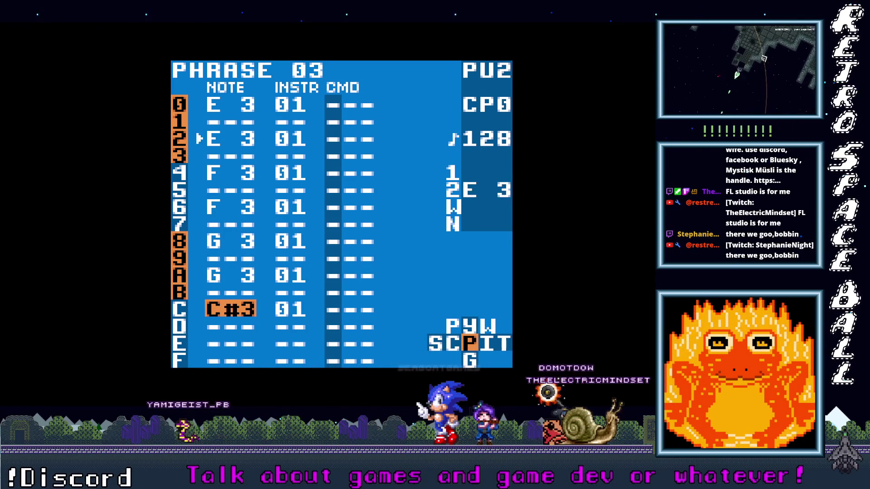
key("x+Right")
key("x+Left")
key("x+Left")
key("x+Left")
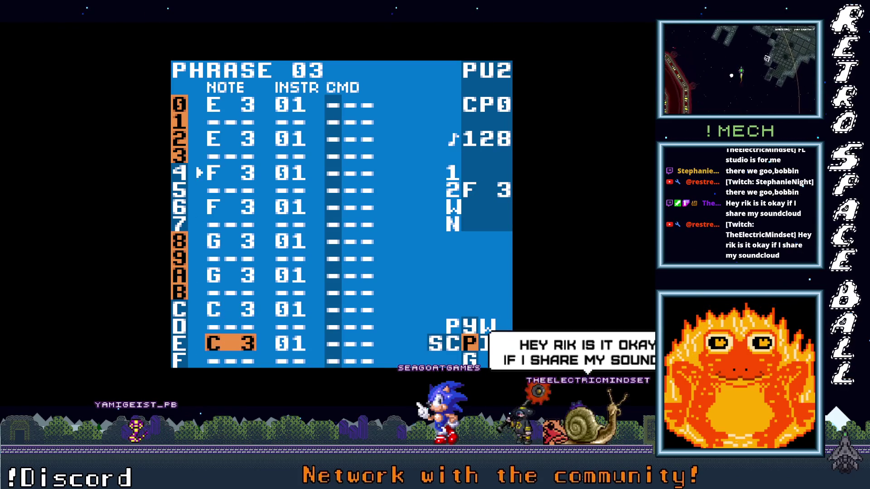
key("Up")
key("Up")
key("Up")
key("shift+Left")
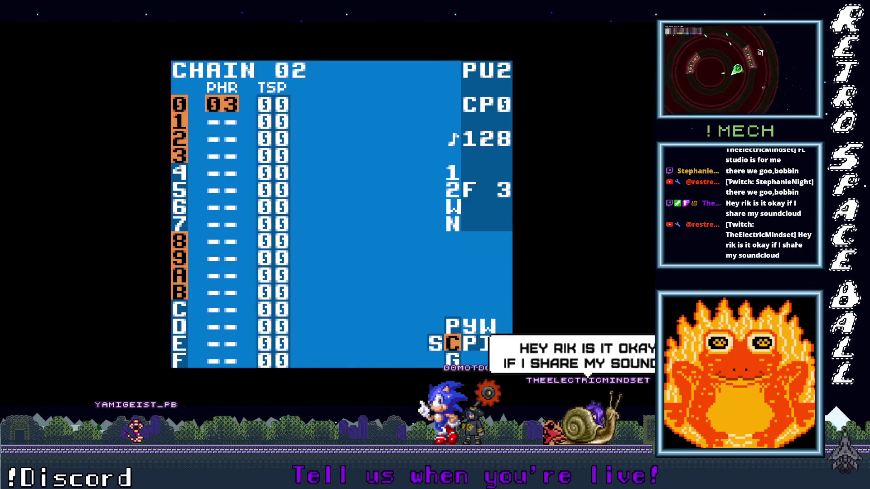
Return from Chain 02 to the Song screen so PU1 and PU2 play together at tempo 128
key("shift+Left")
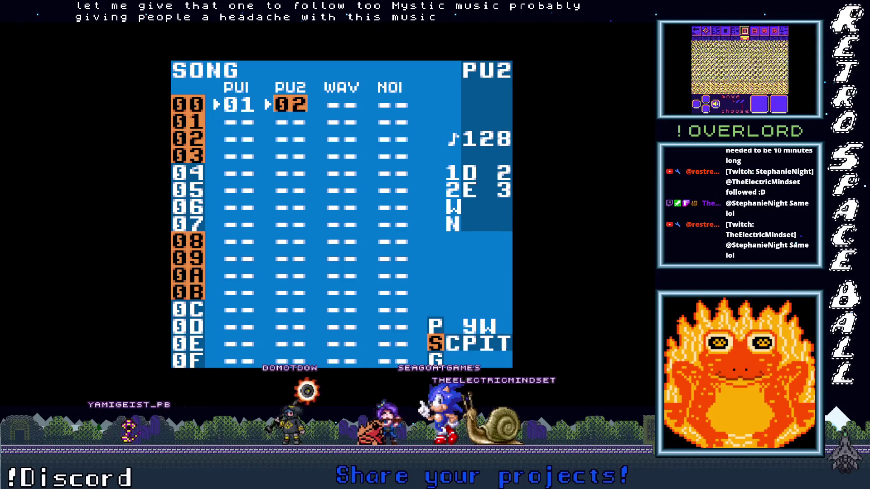
Halt the song playing chain 01 on PU1 and chain 02 on PU2
key("Return")
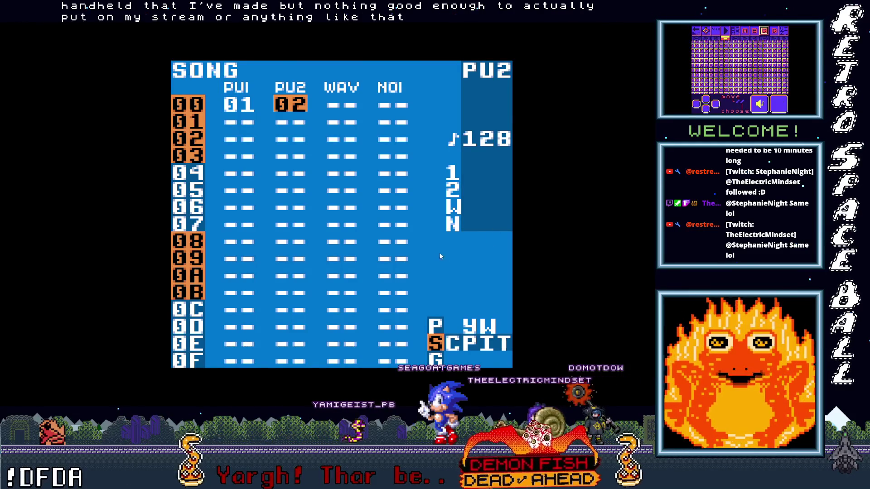
Exit the BGB emulator through its right-click context menu
right_click(405, 251)
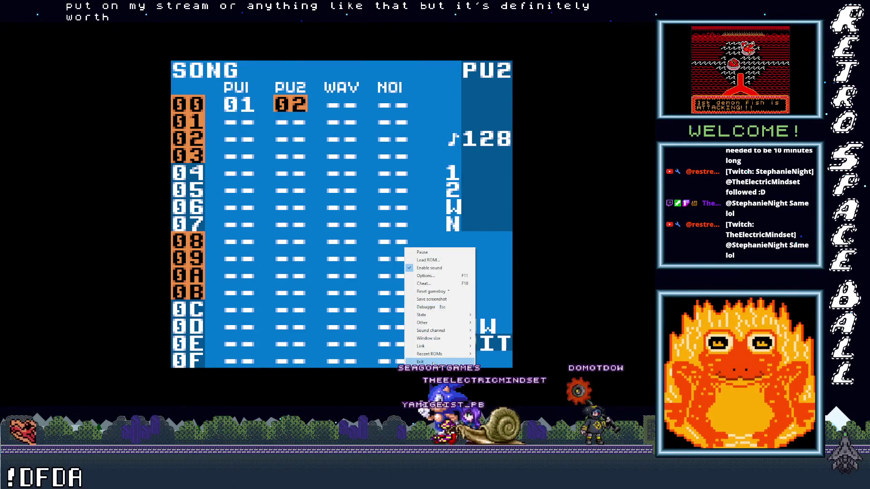
left_click(441, 331)
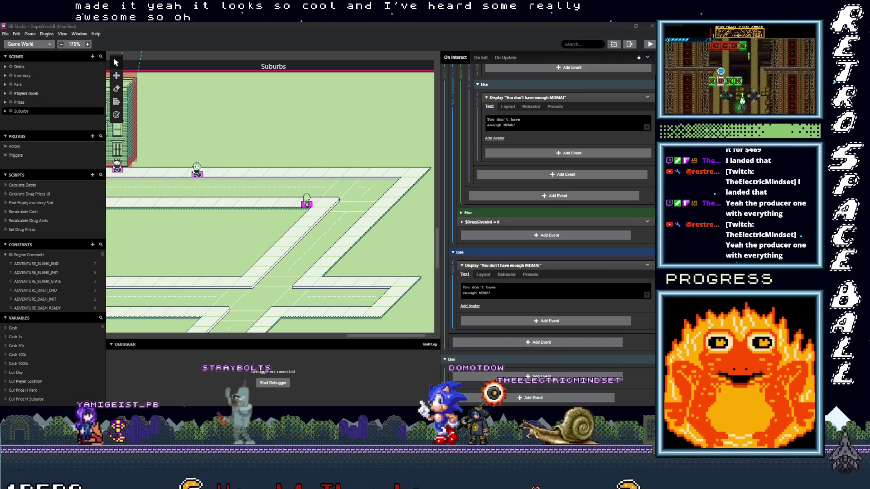
Save the DopeWarsGB project with File > Save
mouse_move(554, 303)
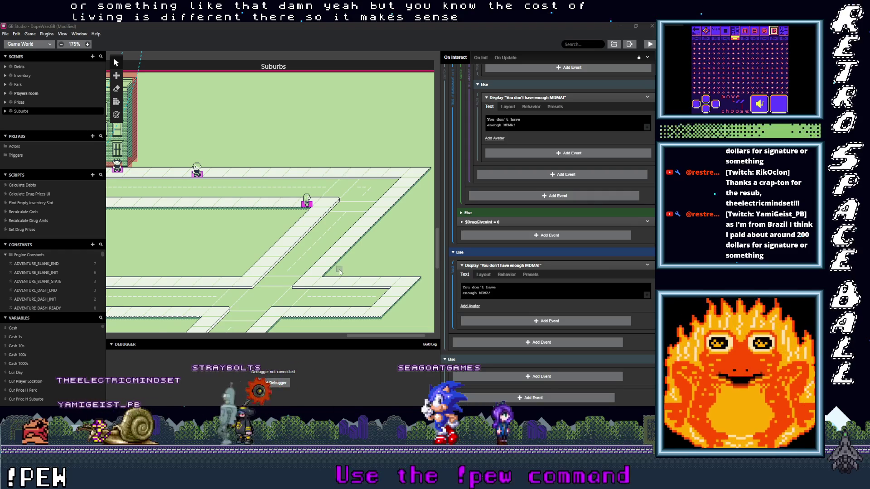
scroll(180, 226, "down", 2)
scroll(180, 226, "down", 2, "ctrl")
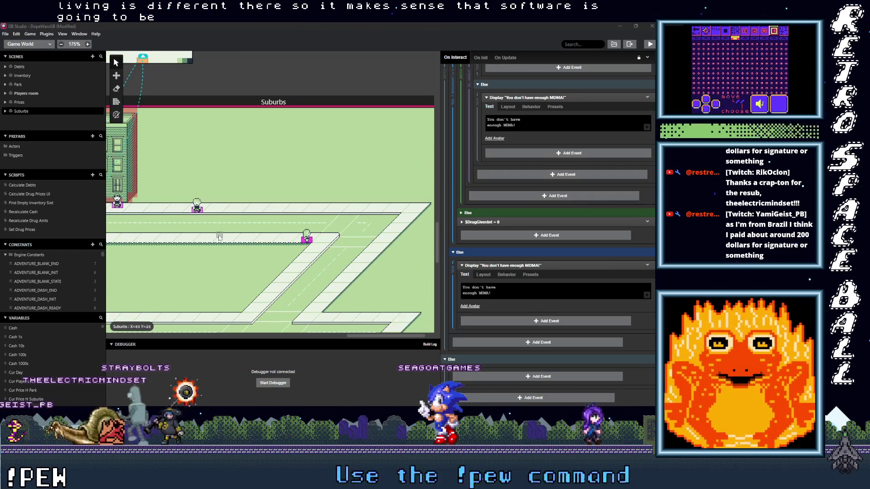
scroll(272, 235, "up", 3)
scroll(308, 242, "up", 10)
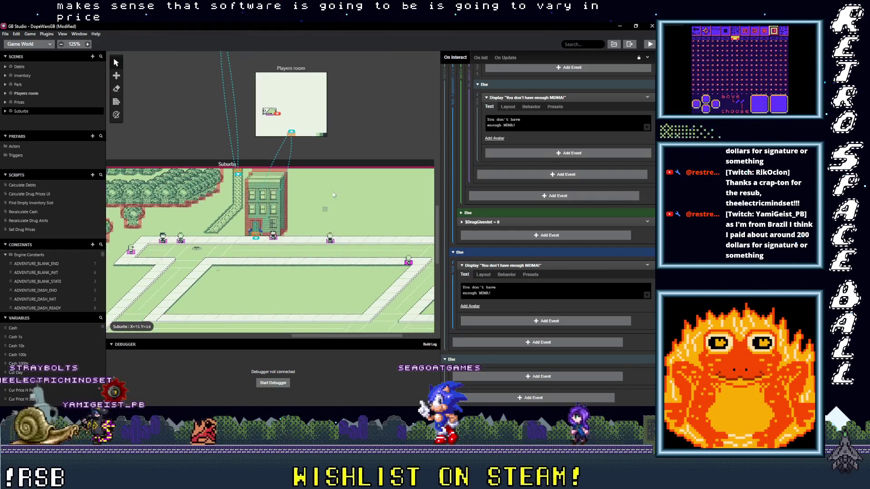
scroll(254, 123, "down", 8)
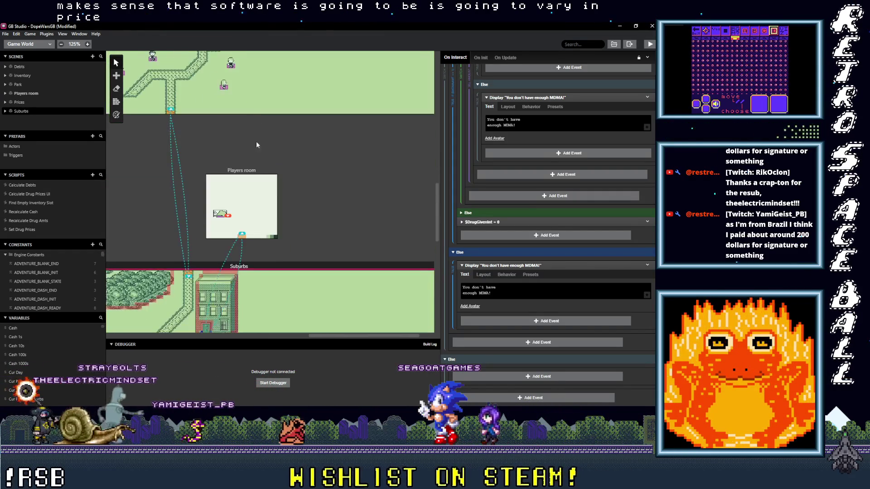
left_click(6, 34)
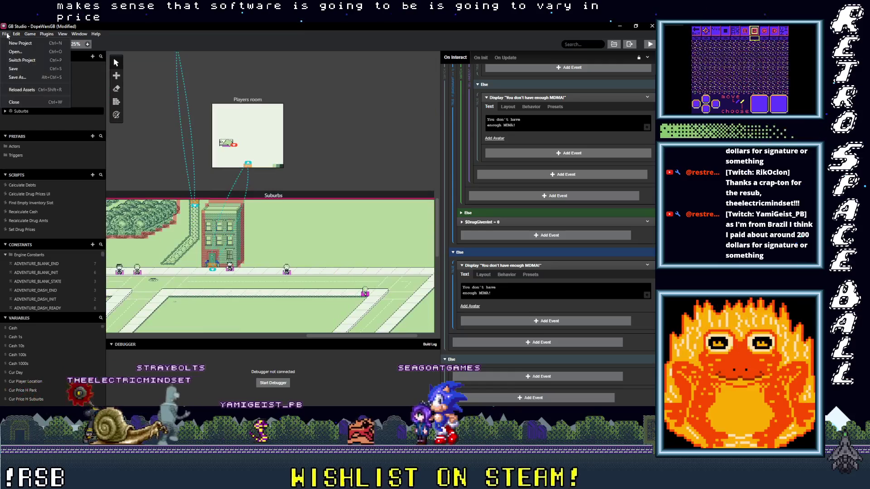
left_click(18, 68)
Switch to the Aseprite Home screen with its recent files
scroll(314, 198, "down", 5)
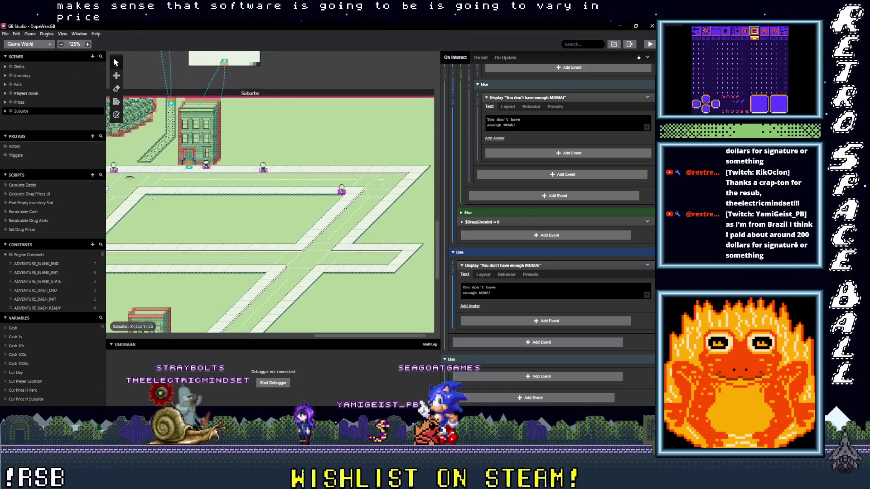
scroll(349, 210, "up", 2)
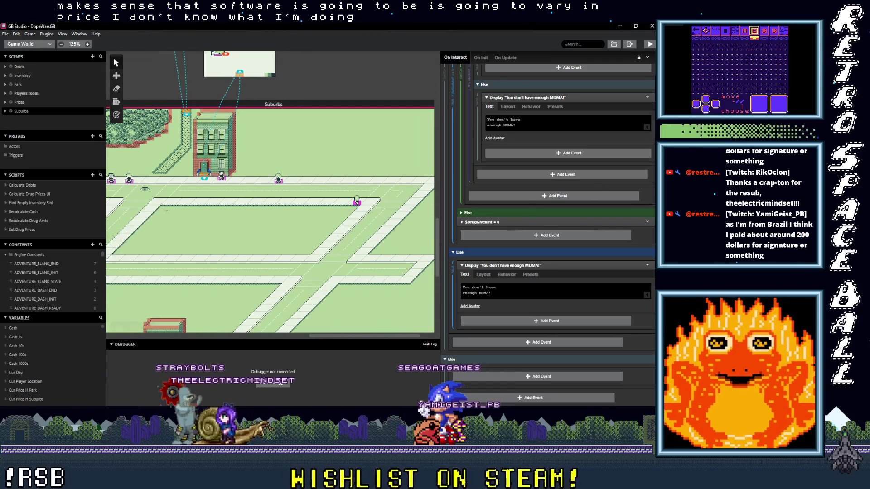
key("alt+Tab")
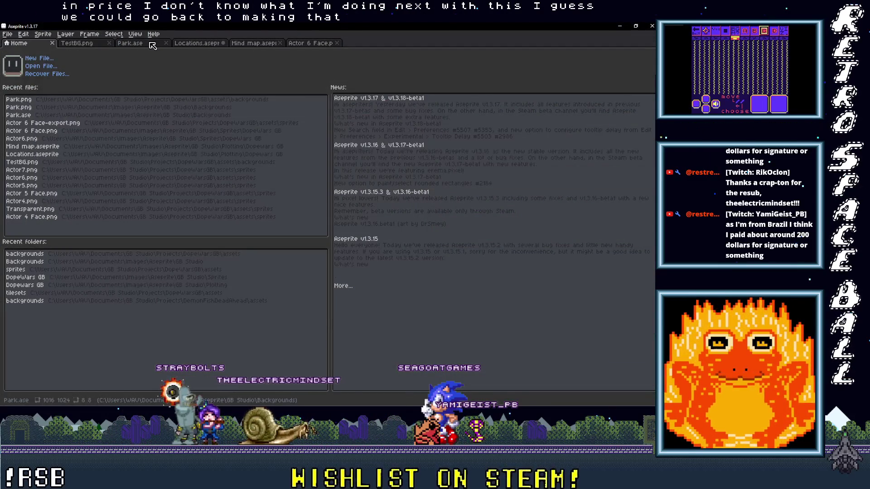
Open Park.ase, zoom in on the park path and add a new Layer 3
left_click(131, 43)
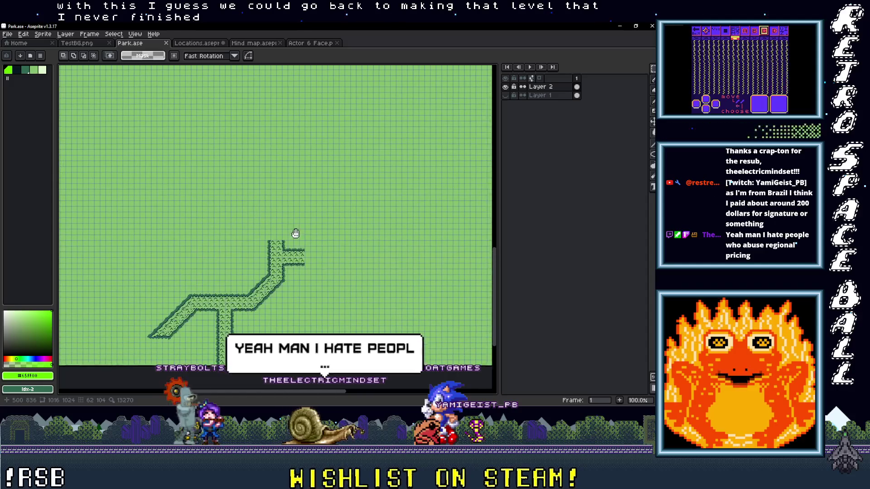
scroll(353, 262, "up", 3)
left_click_drag(168, 200, 231, 256)
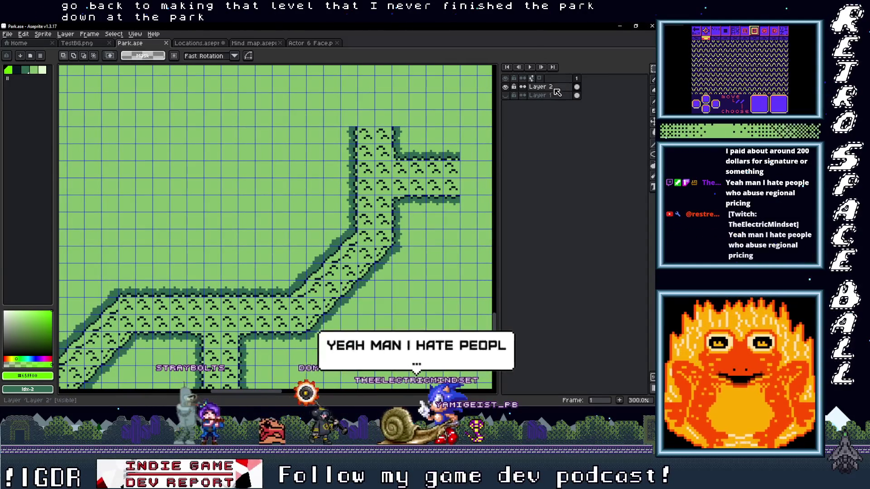
right_click(552, 92)
left_click(458, 102)
Pick the darkest colour and pencil a diagonal tent-side stroke in the empty grass corner
key("bracketleft")
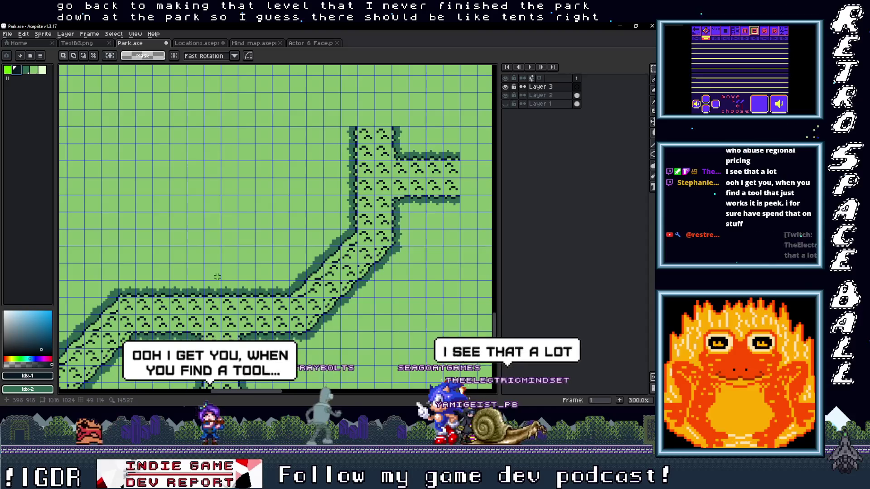
scroll(206, 262, "up", 2)
left_click_drag(205, 261, 213, 273)
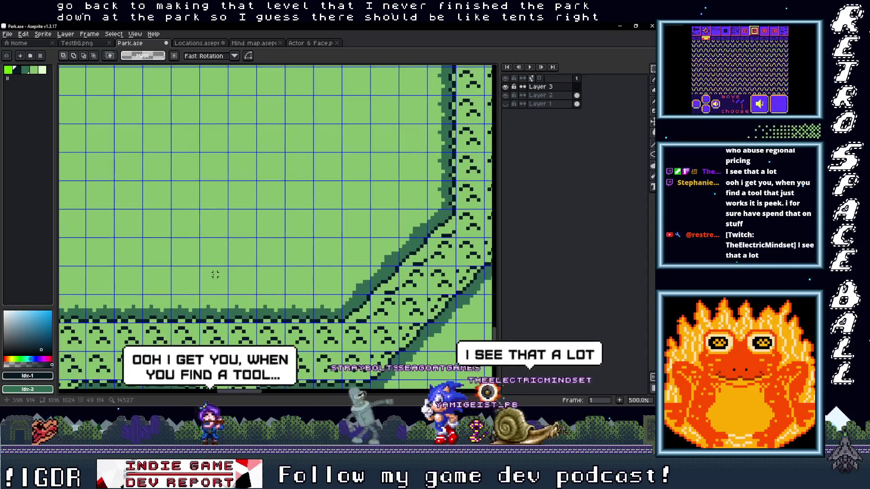
key("b")
left_click(254, 236)
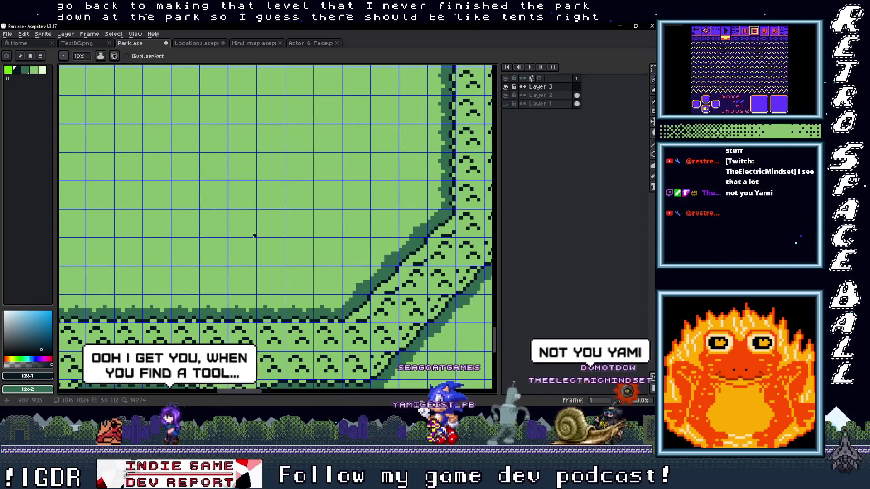
left_click_drag(254, 235, 232, 213)
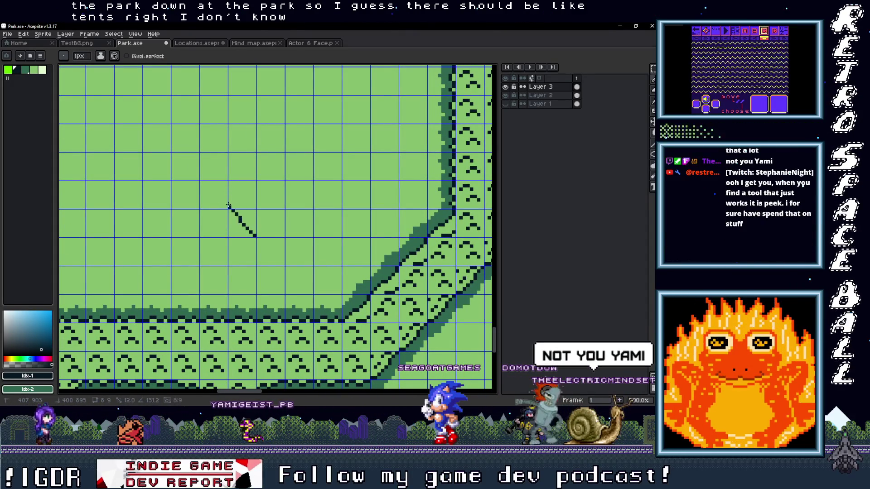
Draw the tent's right half: slope to the peak, base stroke and vertical edge
key("ctrl+z")
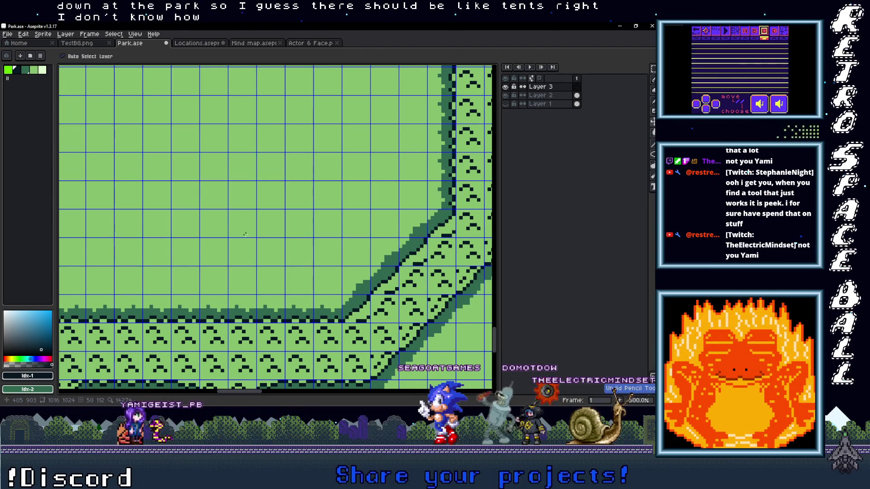
left_click_drag(248, 213, 229, 187)
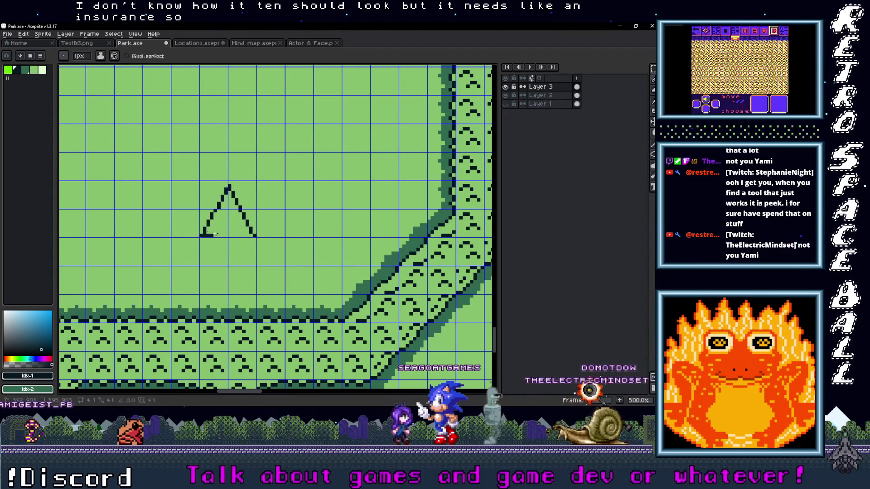
scroll(206, 234, "down", 2)
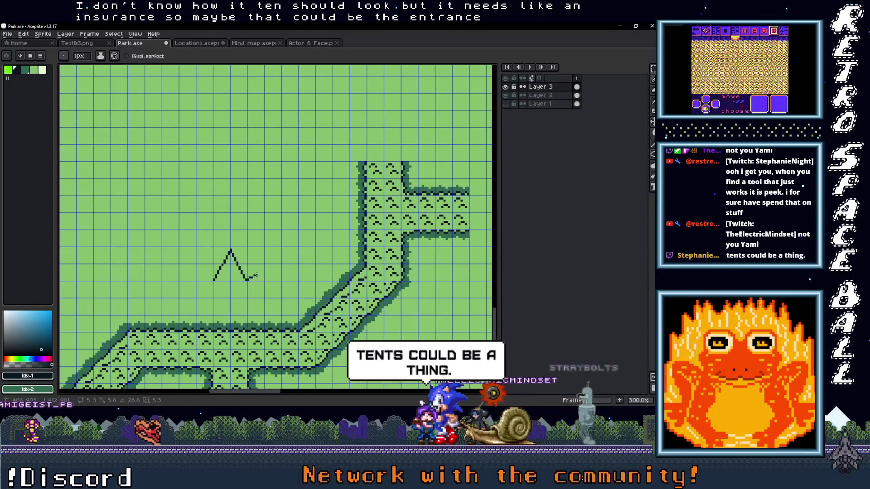
left_click_drag(247, 279, 255, 275)
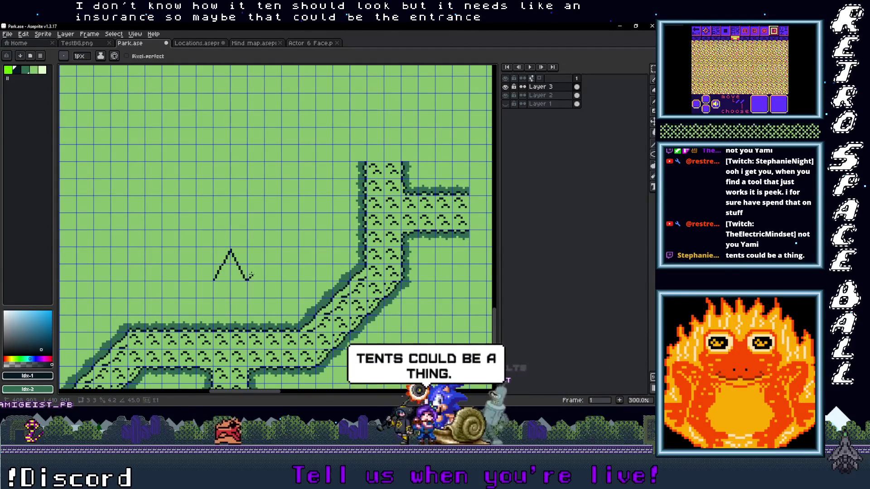
left_click_drag(240, 217, 252, 214)
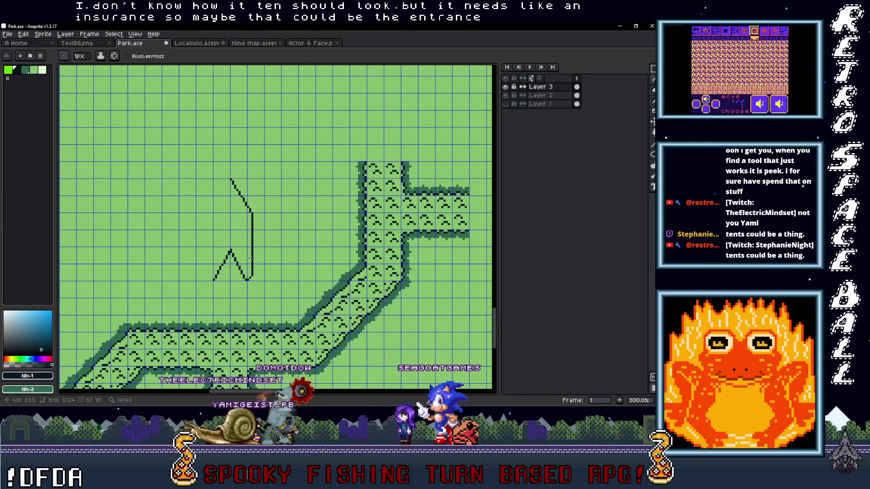
Copy the right-side strokes, flip them horizontally and commit them as the tent's left side
key("m")
mouse_move(259, 288)
left_mouse_down()
mouse_move(238, 250)
mouse_move(248, 214)
mouse_move(222, 183)
left_mouse_up()
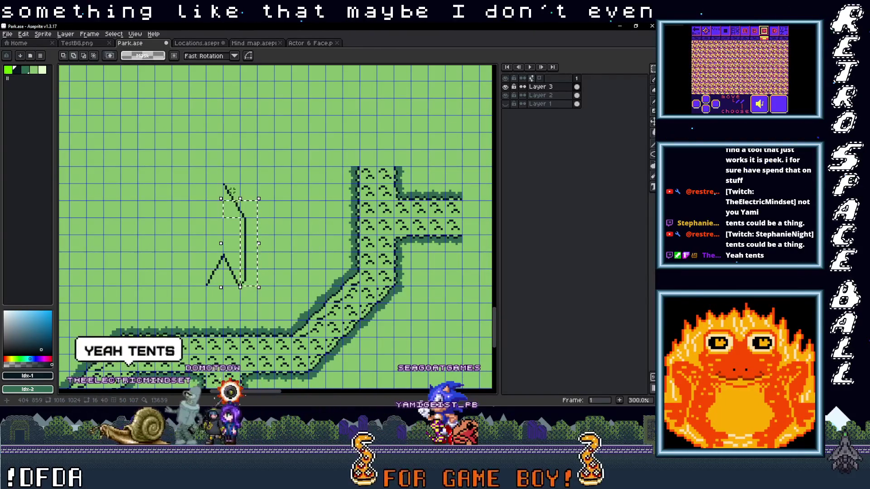
left_click_drag(253, 235, 200, 234)
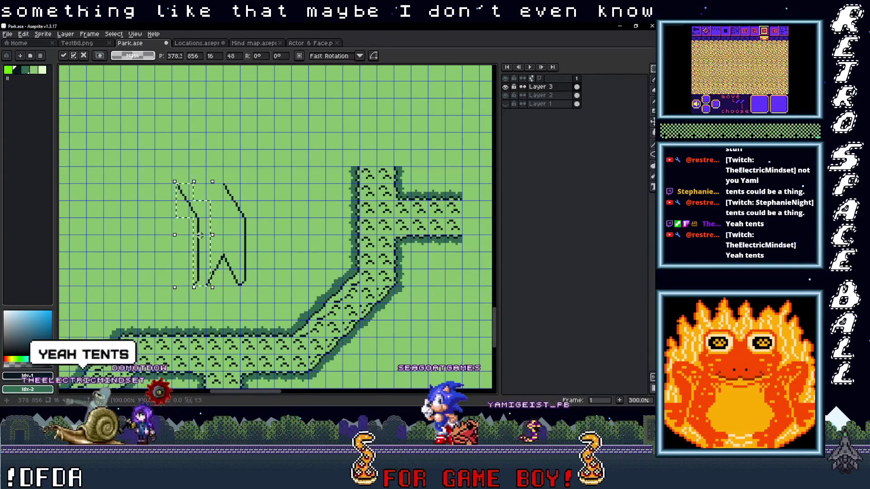
key("shift+h")
key("Right")
key("Right")
key("Right")
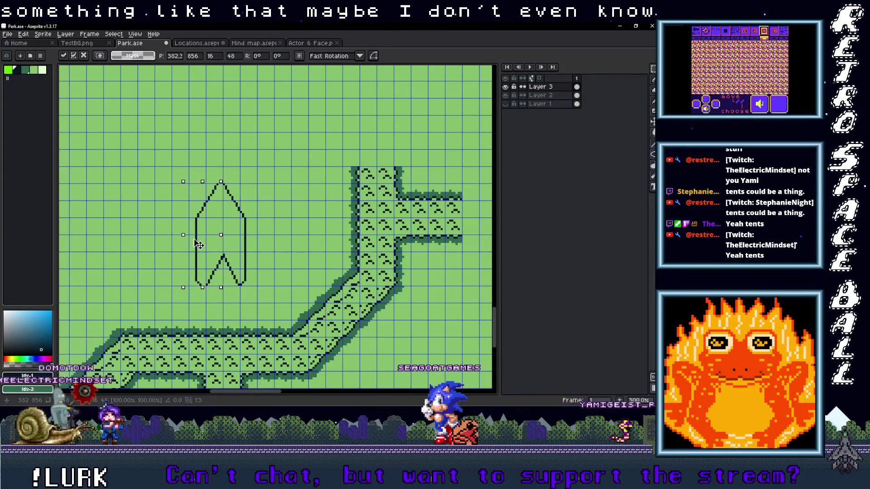
key("Return")
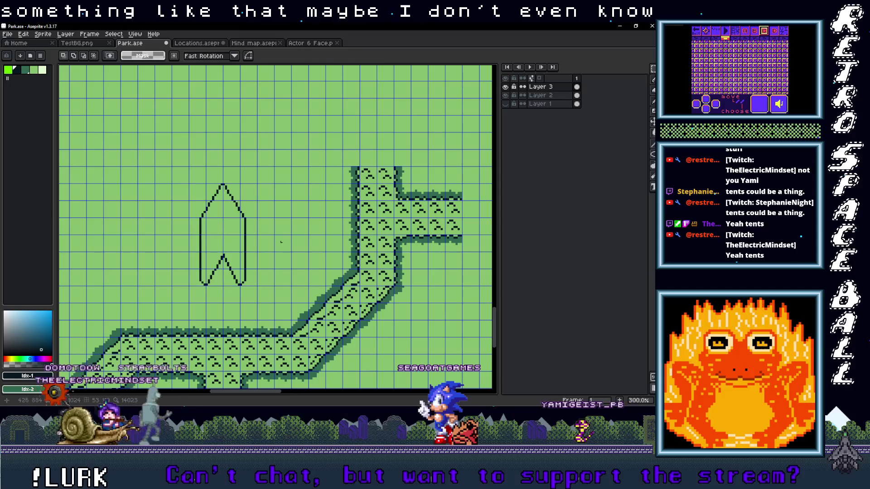
scroll(248, 237, "down", 1)
scroll(247, 236, "up", 3)
scroll(247, 236, "down", 2)
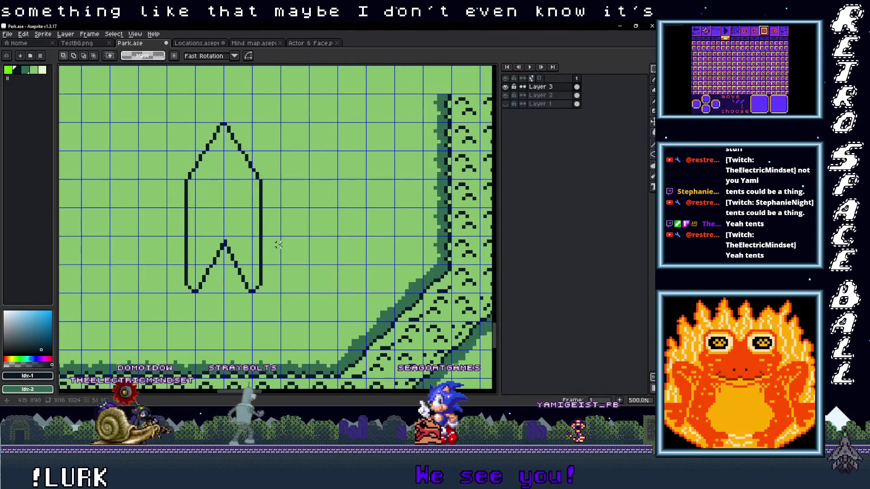
scroll(279, 248, "down", 2)
scroll(235, 272, "up", 4)
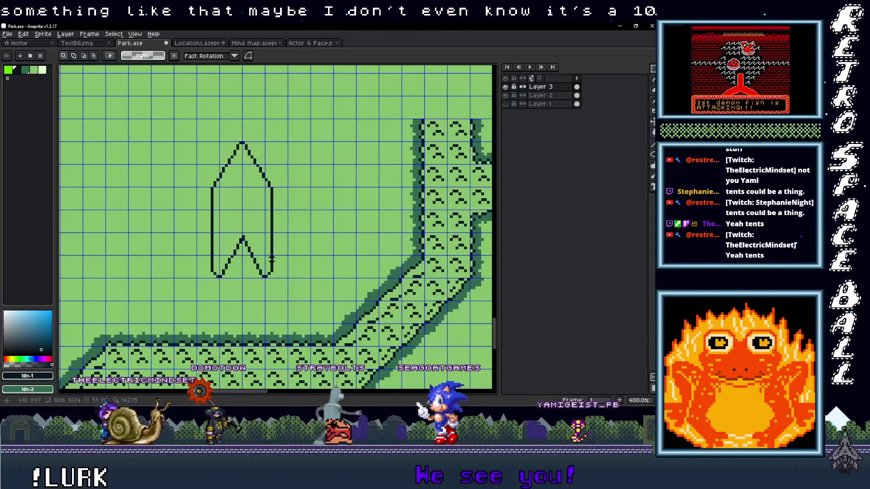
key("b")
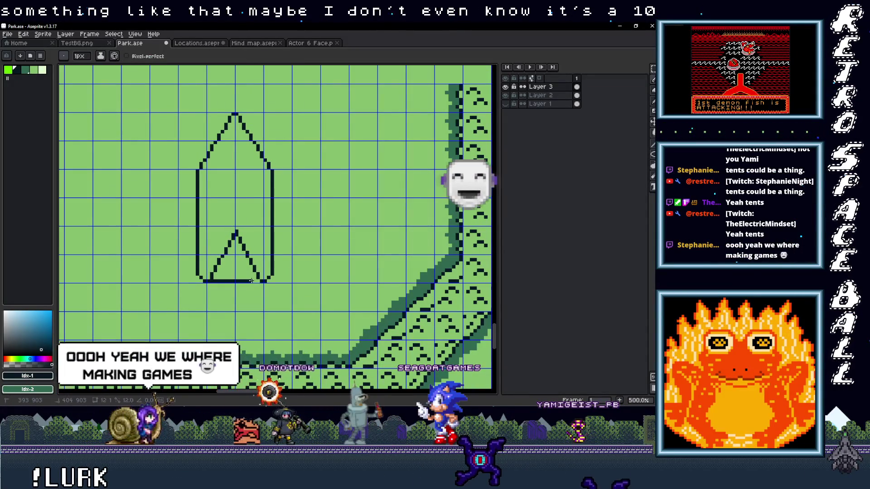
Bucket-fill the tent dark, then undo the fill that flooded the whole body
scroll(253, 274, "down", 2)
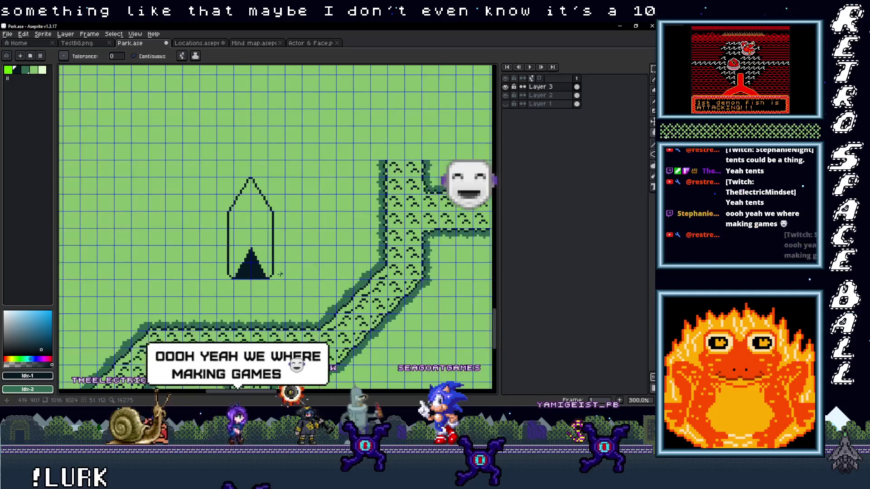
scroll(238, 303, "up", 2)
left_click(241, 304)
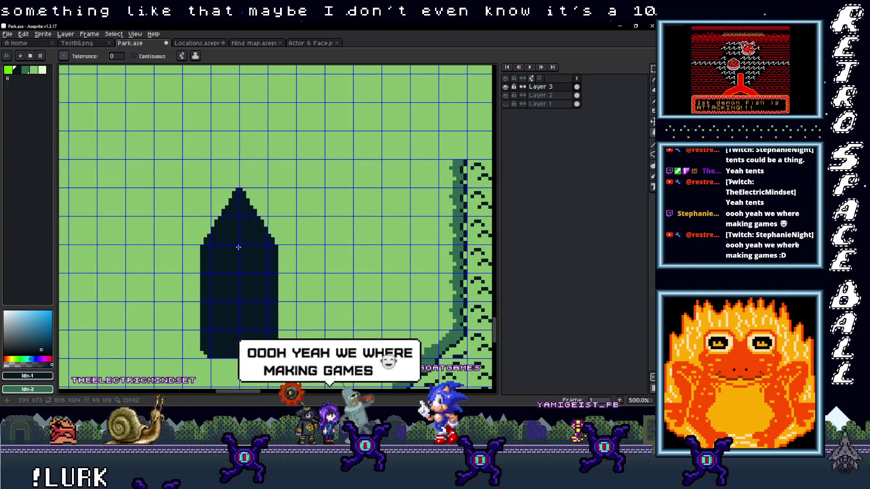
key("ctrl+z")
key("b")
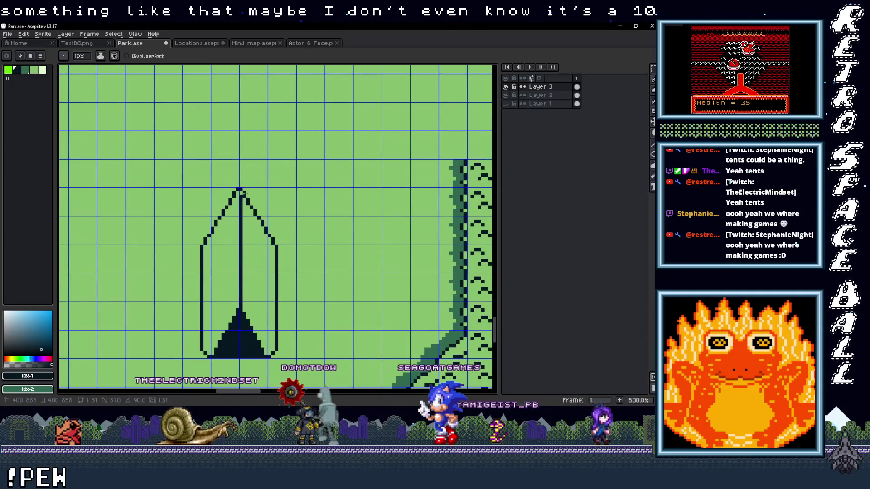
scroll(249, 198, "down", 3)
scroll(223, 252, "up", 4)
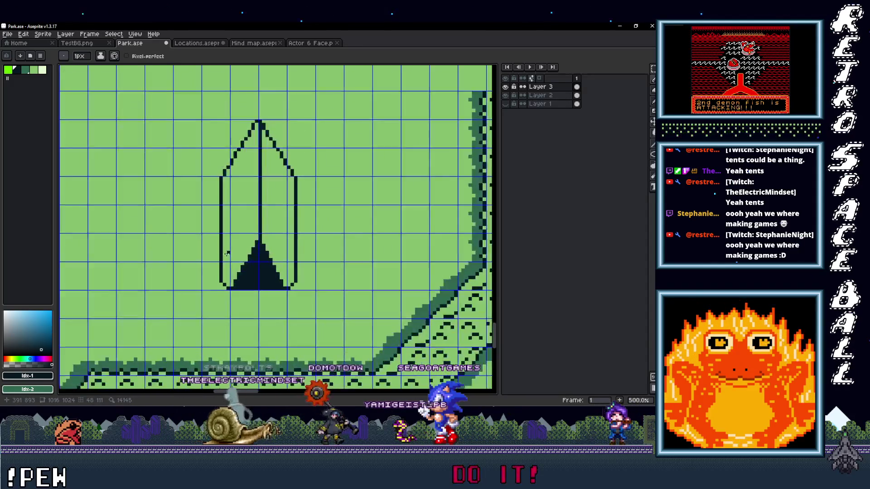
Centre the tent and draw 45° down-left chevron lines from the centre line
left_click_drag(224, 252, 213, 296)
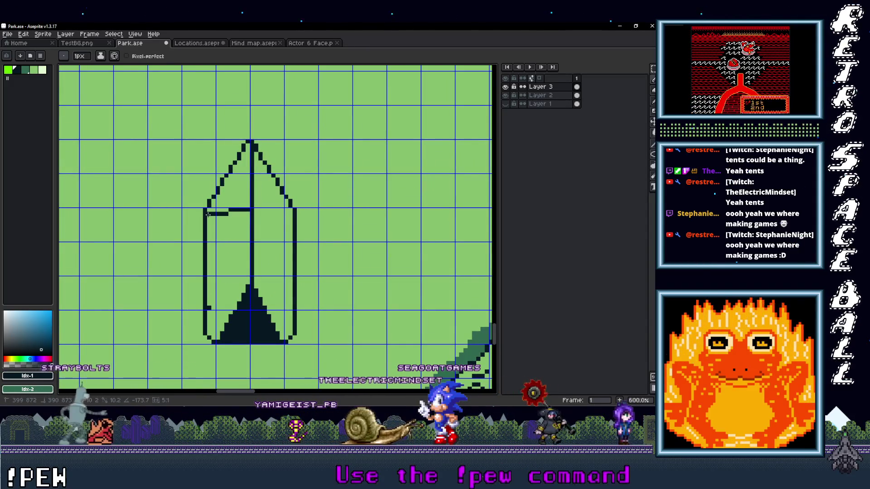
left_click_drag(209, 239, 209, 253)
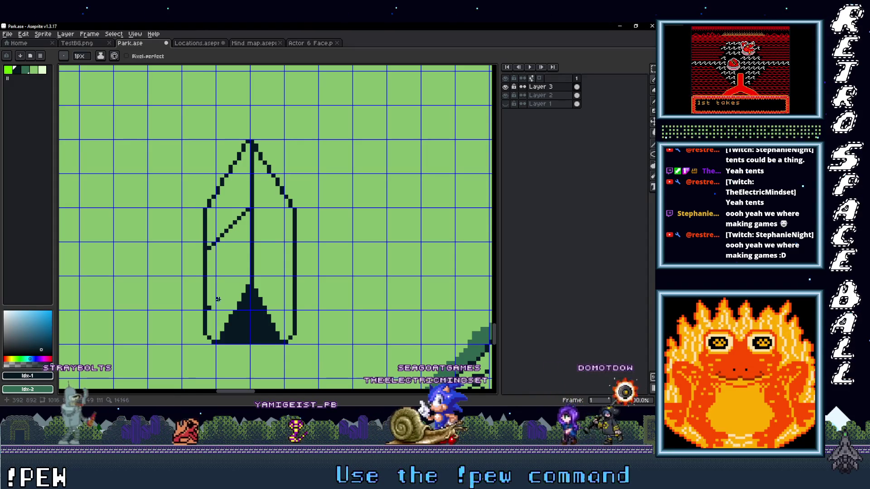
left_click_drag(208, 310, 249, 240)
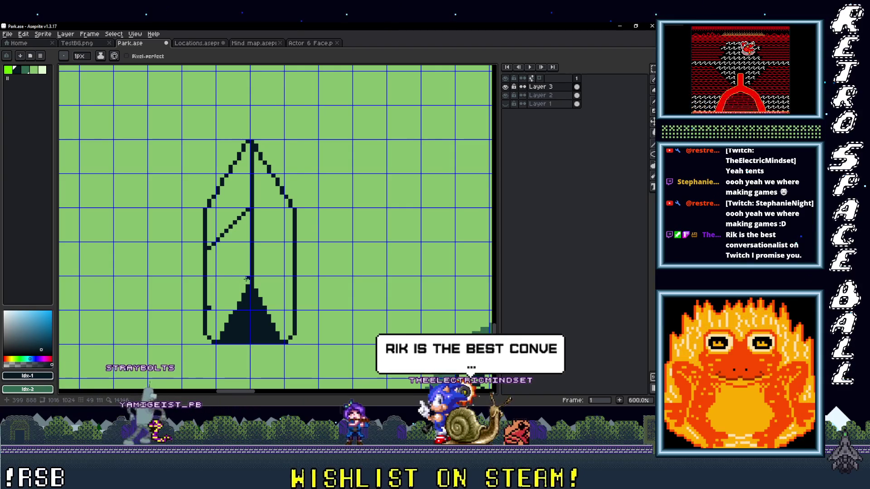
key("ctrl+z")
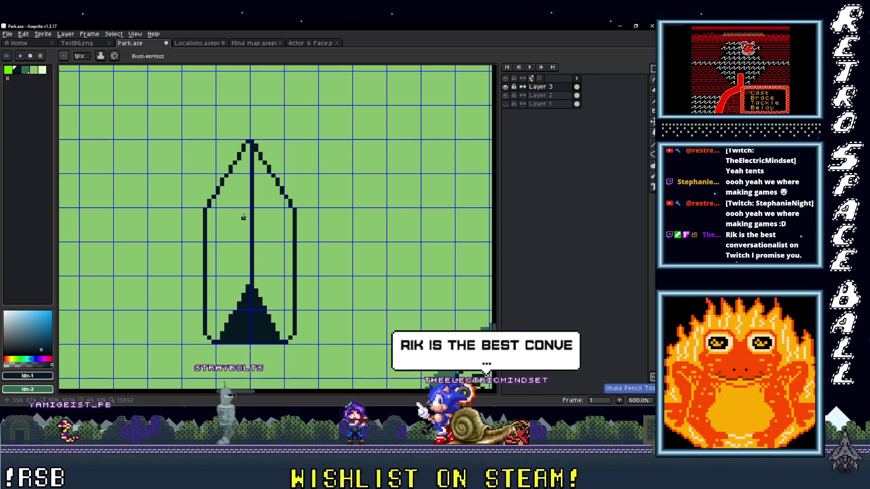
left_click(207, 248, "shift")
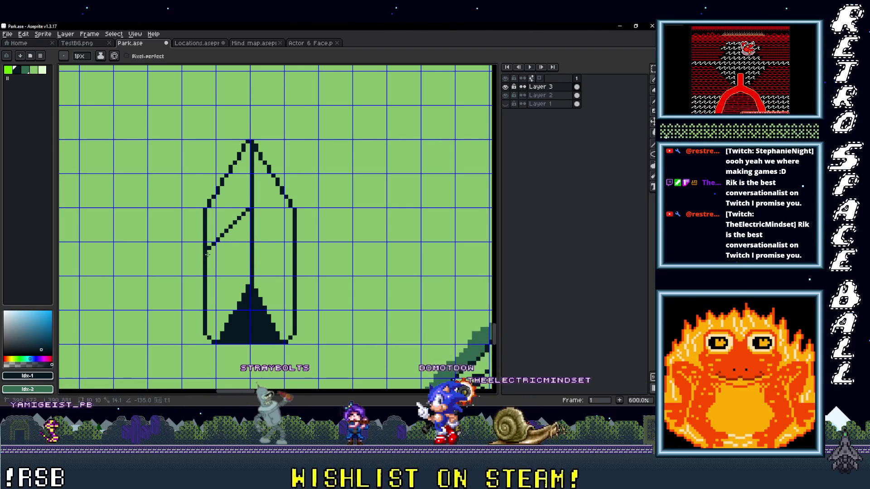
left_click(249, 244)
left_click(217, 275, "shift")
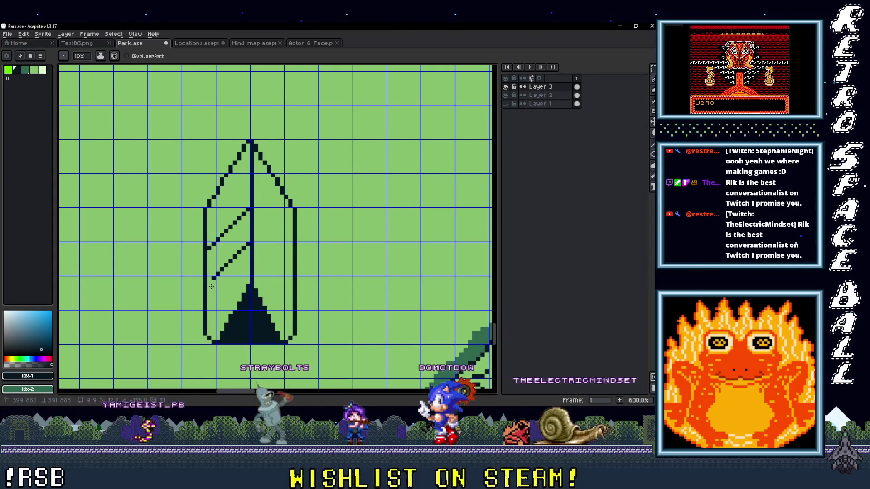
Add a down-right chevron line and another lower down-left chevron line
left_click(256, 245)
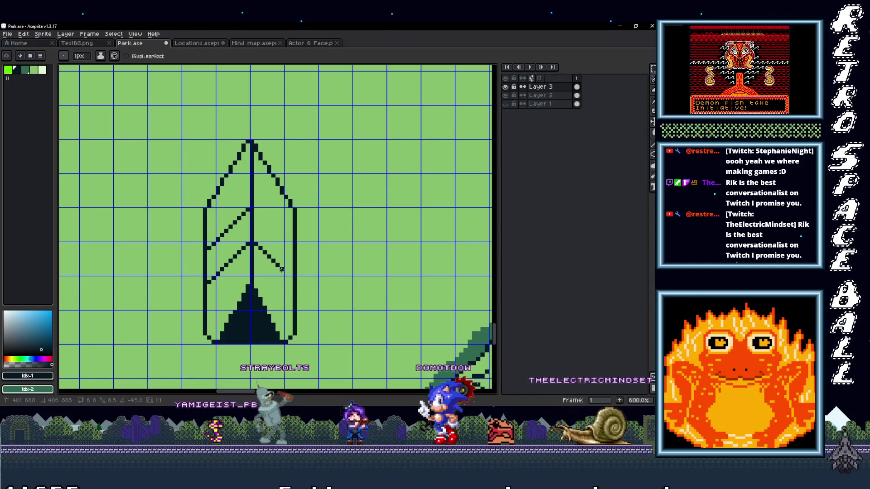
left_click(291, 285, "shift")
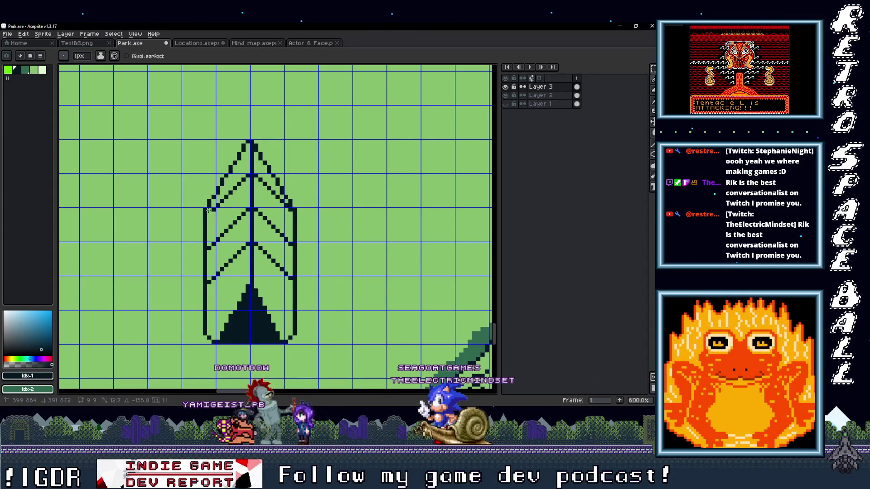
left_click(248, 280)
left_click(217, 312, "shift")
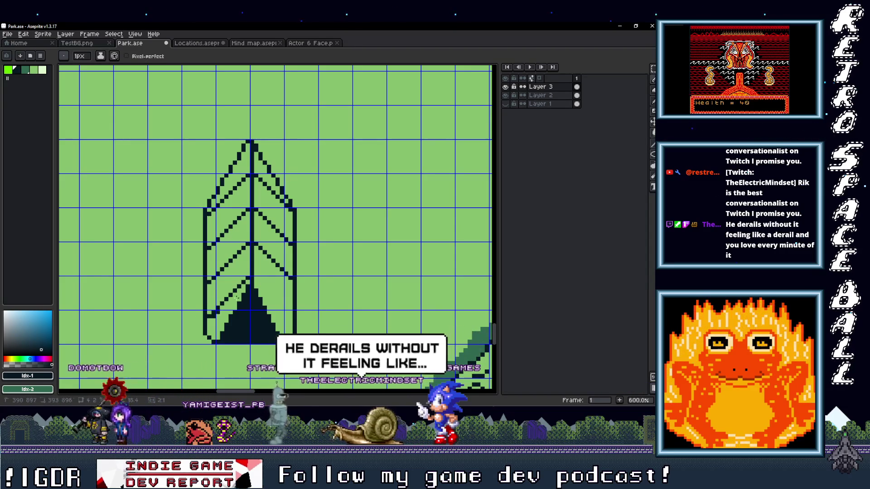
scroll(316, 316, "down", 3)
scroll(204, 226, "down", 2)
scroll(191, 247, "up", 4)
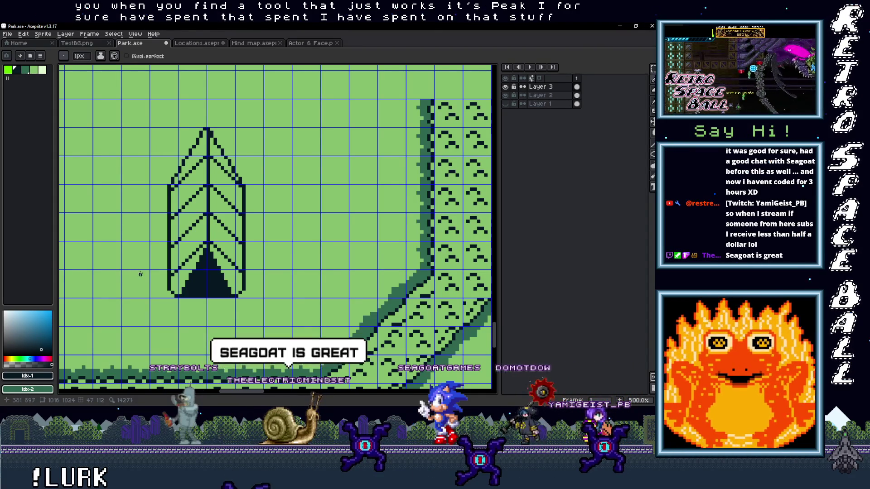
scroll(245, 263, "down", 2)
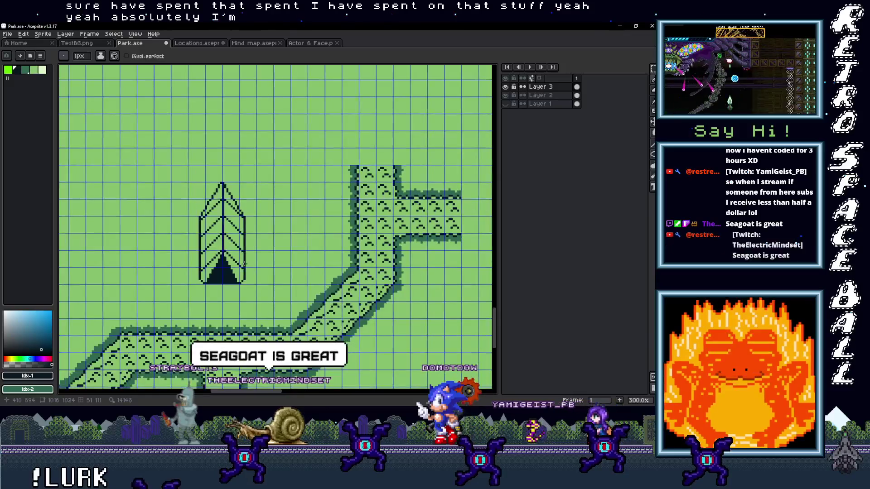
scroll(241, 271, "up", 2)
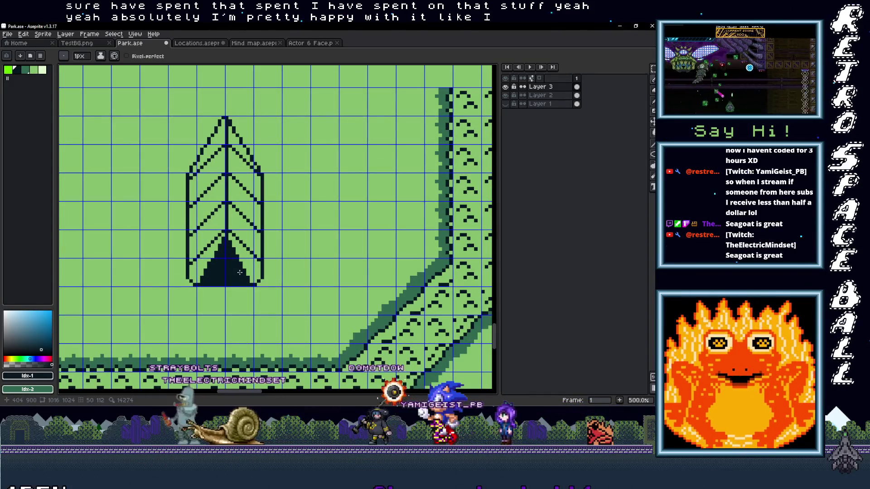
mouse_move(248, 181)
left_mouse_down()
mouse_move(247, 256)
mouse_move(243, 192)
left_mouse_up()
scroll(295, 212, "down", 3)
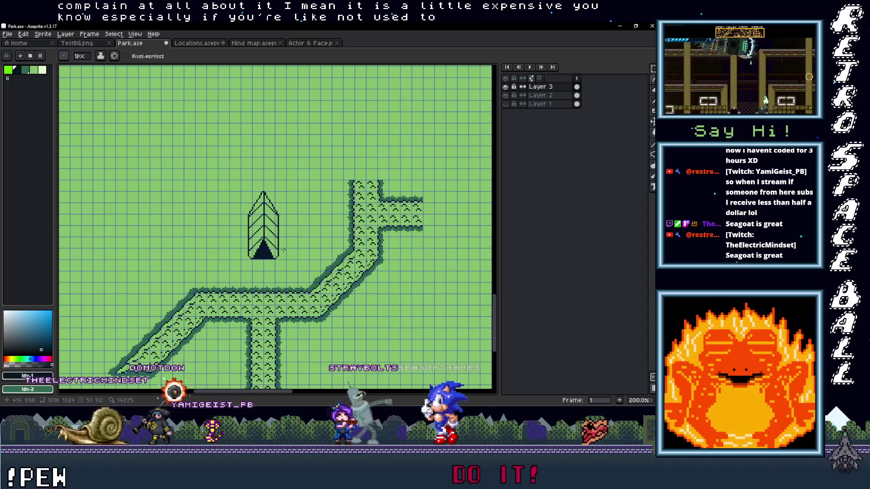
scroll(272, 261, "up", 3)
scroll(233, 247, "up", 1)
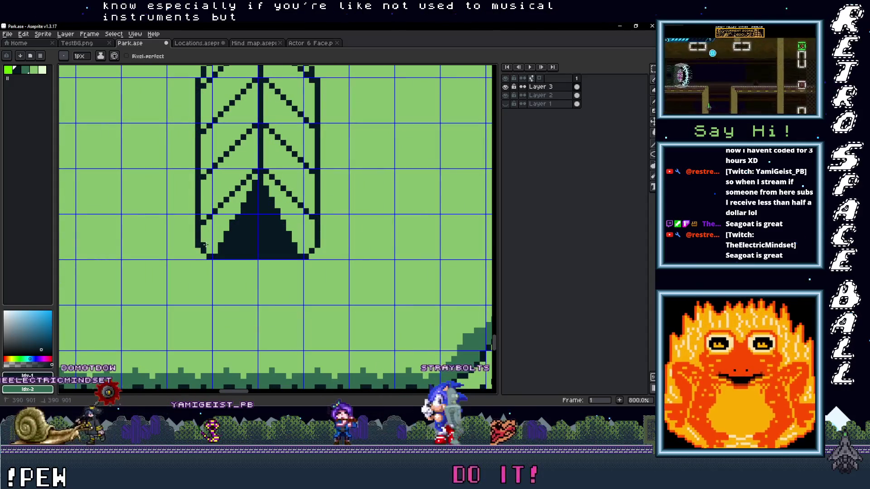
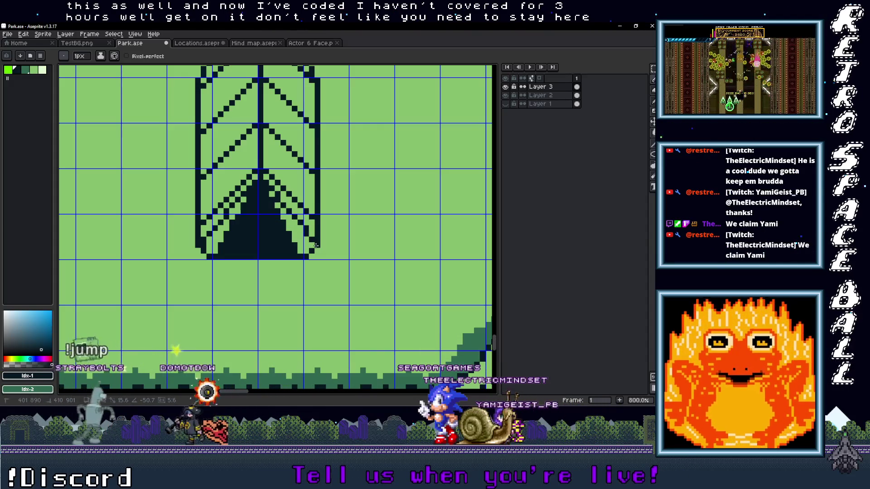
Redraw the pixels along the dark triangle's lower-left edge with the Pencil
scroll(312, 249, "down", 2)
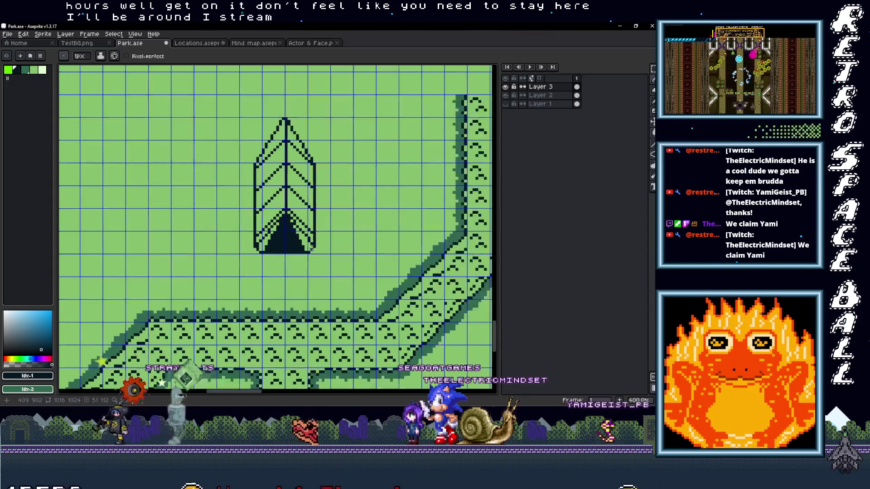
scroll(173, 244, "up", 4)
left_click_drag(172, 244, 200, 214)
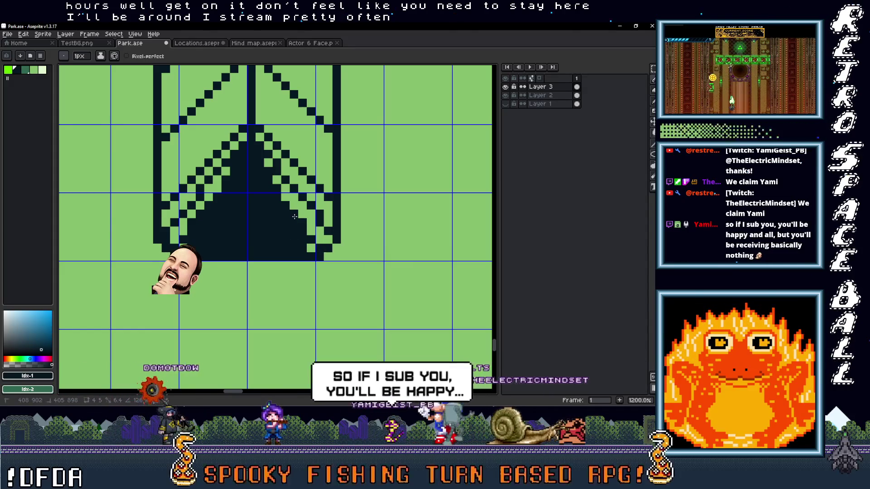
scroll(299, 245, "down", 5)
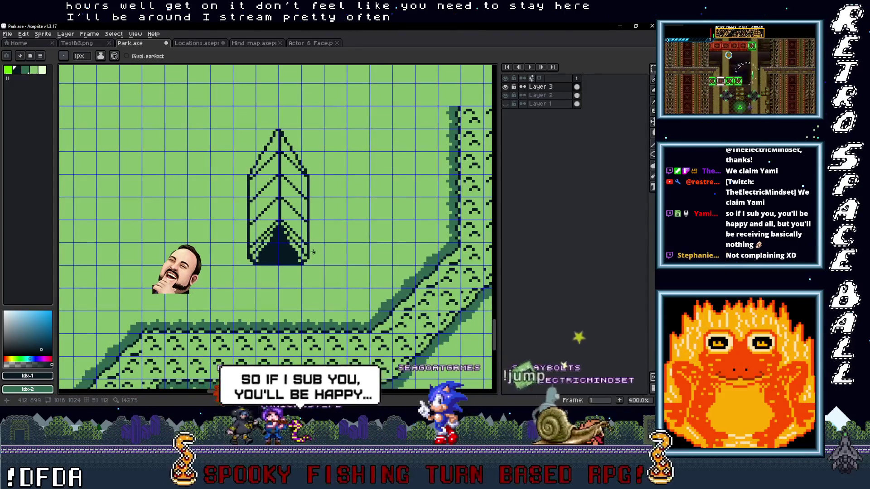
scroll(305, 252, "up", 3)
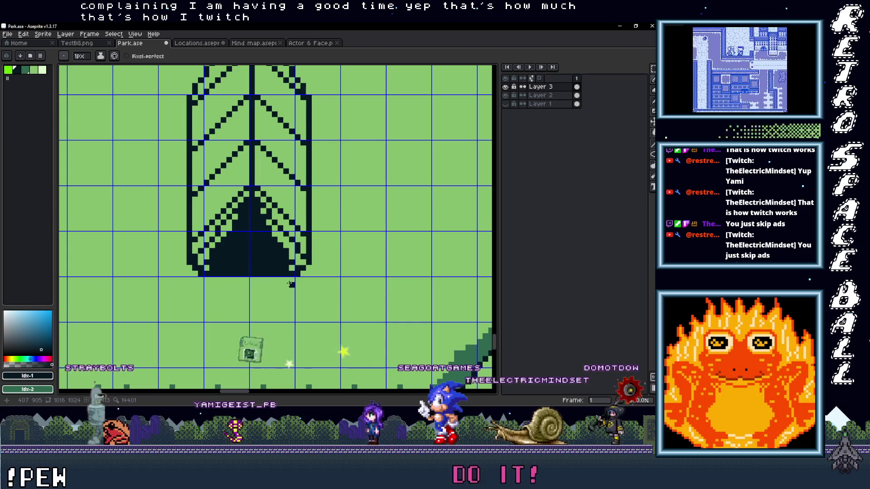
scroll(229, 278, "down", 5)
scroll(231, 285, "up", 5)
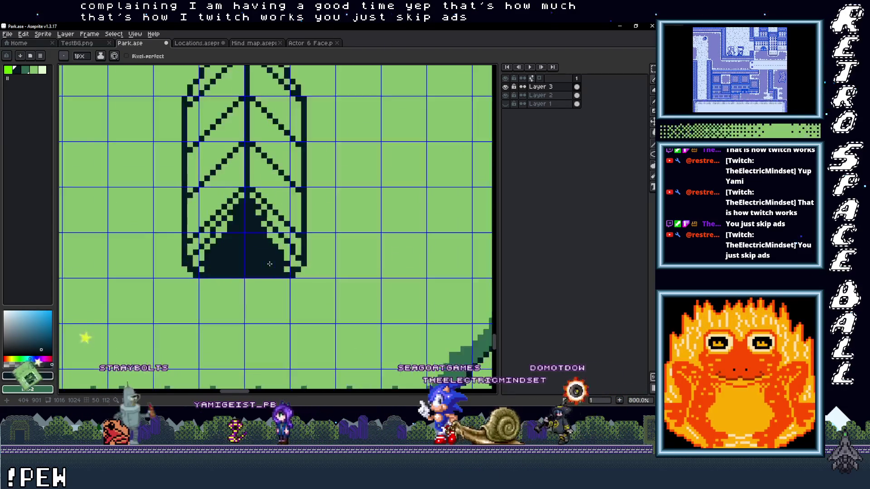
scroll(233, 290, "down", 1)
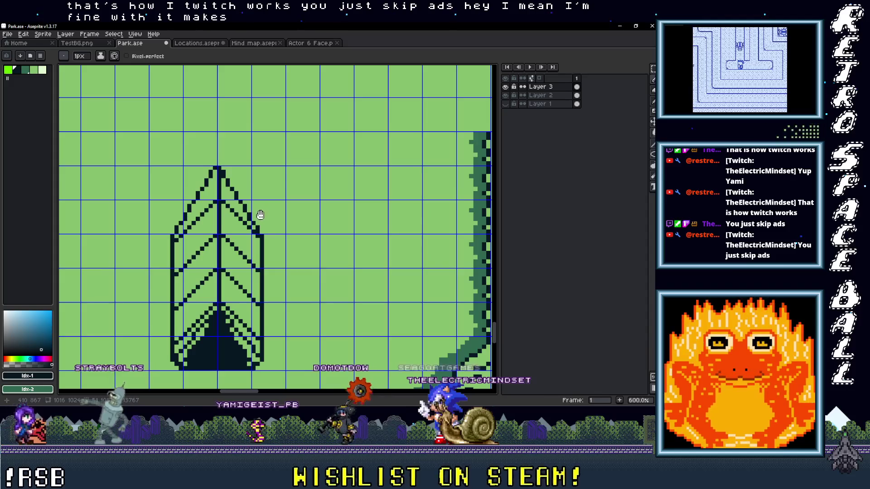
Erase the leaf's top-right diagonal outline and centre-line tip, then zoom out to compare with the path
left_click_drag(260, 215, 258, 186)
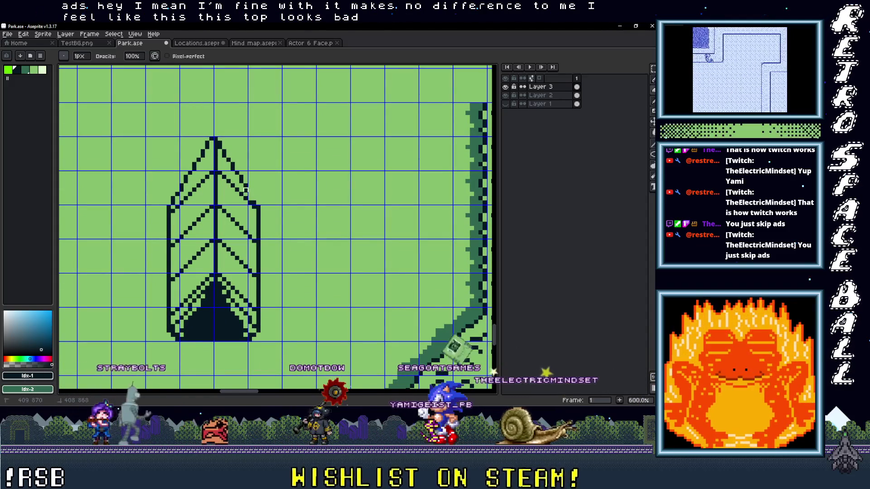
left_click_drag(250, 186, 213, 143)
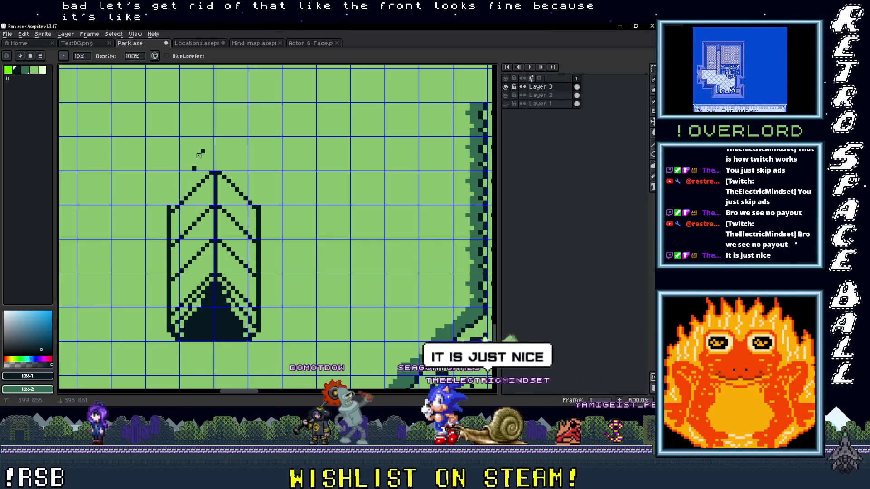
scroll(160, 200, "up", 1)
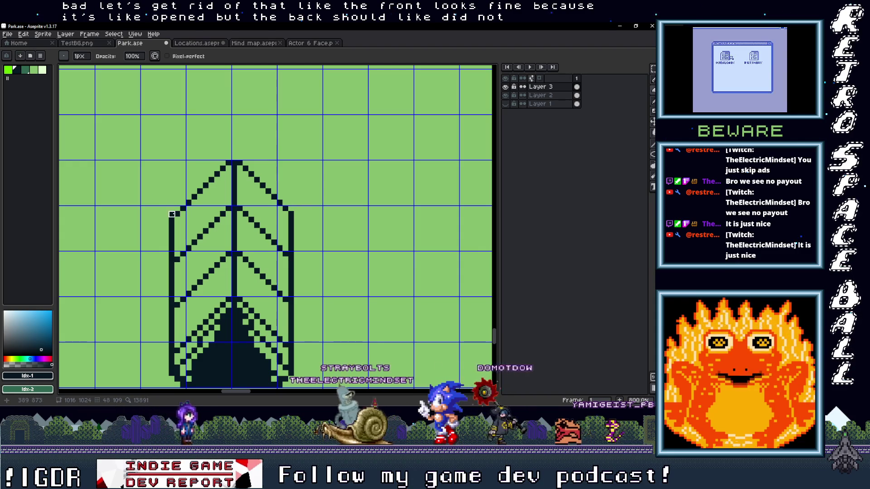
scroll(292, 199, "down", 3)
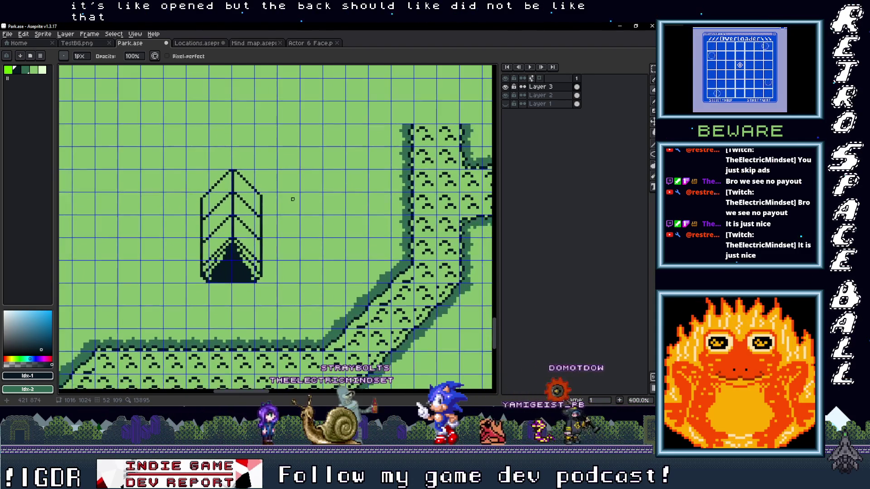
scroll(293, 200, "down", 2)
scroll(304, 195, "up", 3)
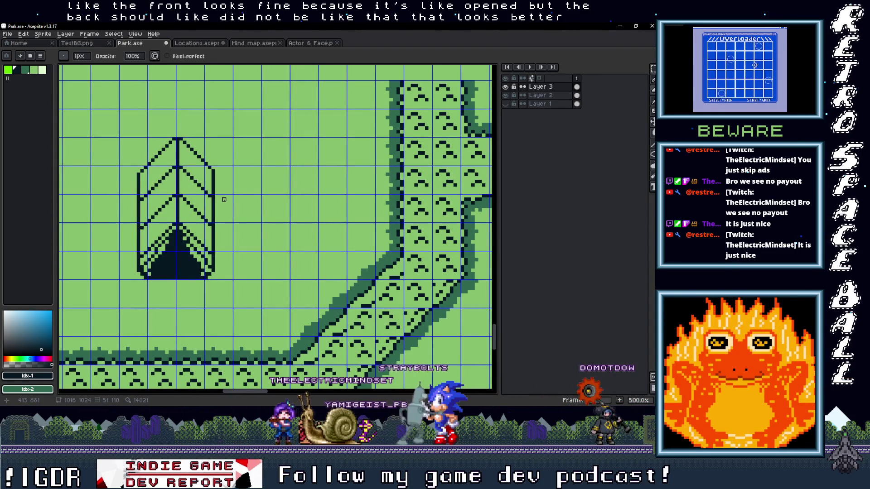
scroll(227, 199, "down", 2)
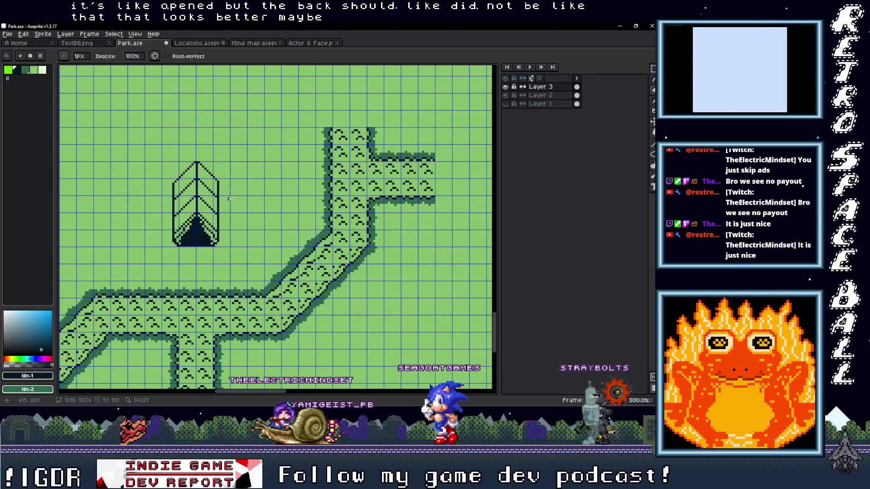
scroll(229, 199, "down", 1)
scroll(227, 199, "down", 1)
scroll(227, 199, "up", 2)
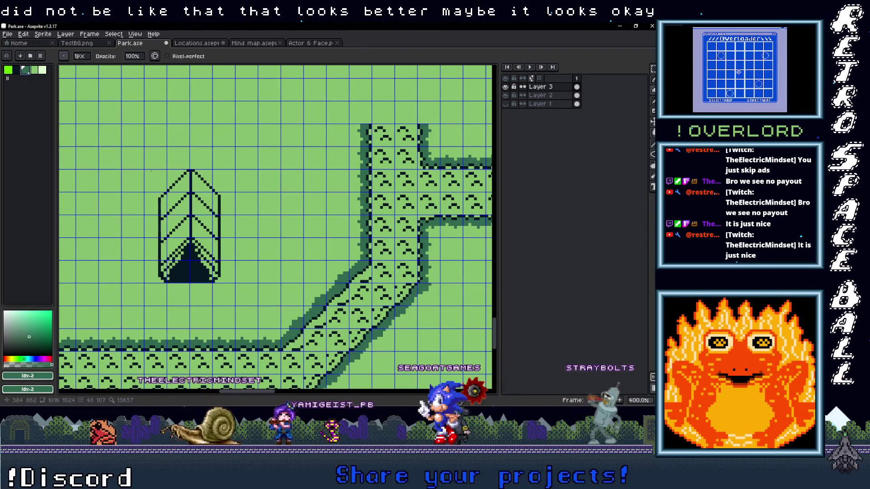
scroll(177, 199, "up", 2)
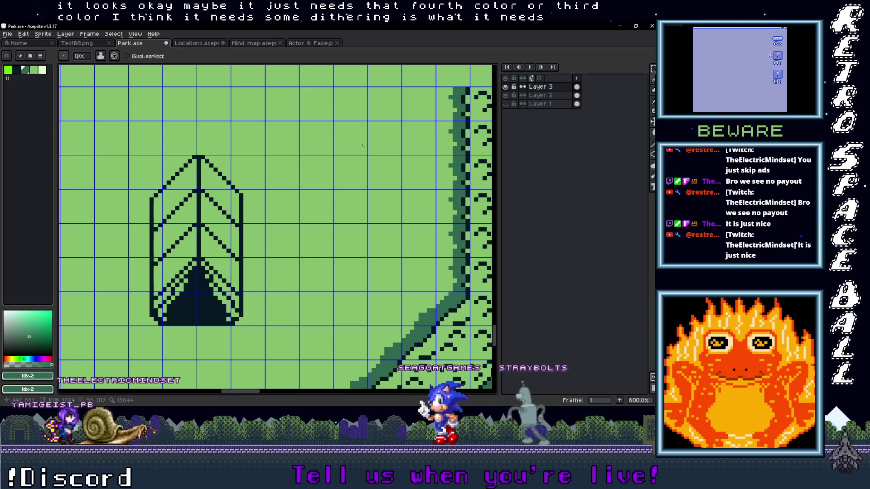
key("g")
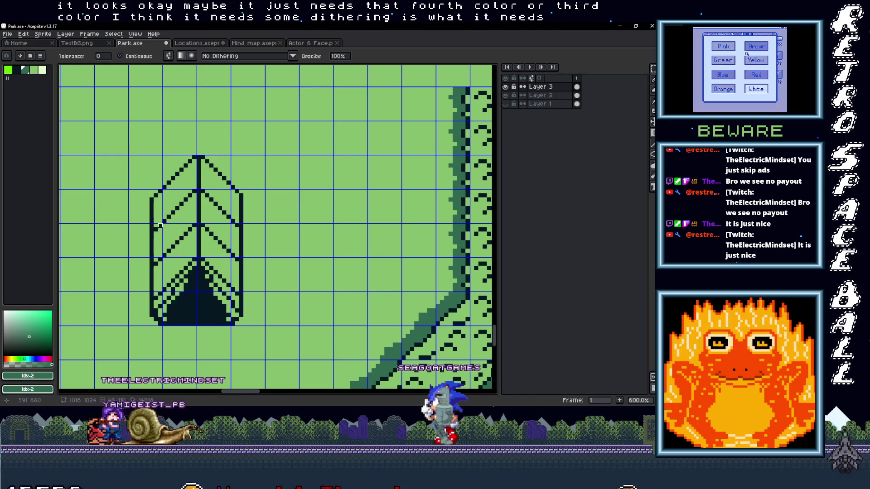
Set dithering to Bayer Matrix 4x4 and try gradients on the leaf and background, undoing each
left_click(227, 56)
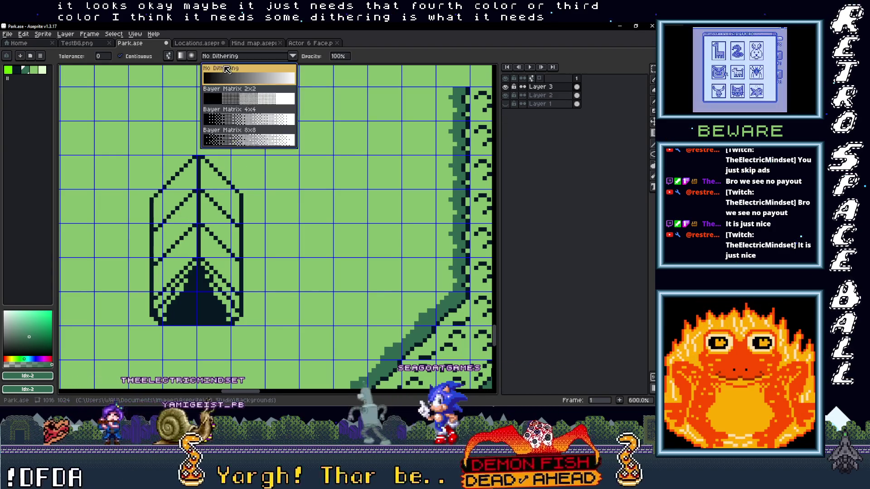
left_click(235, 114)
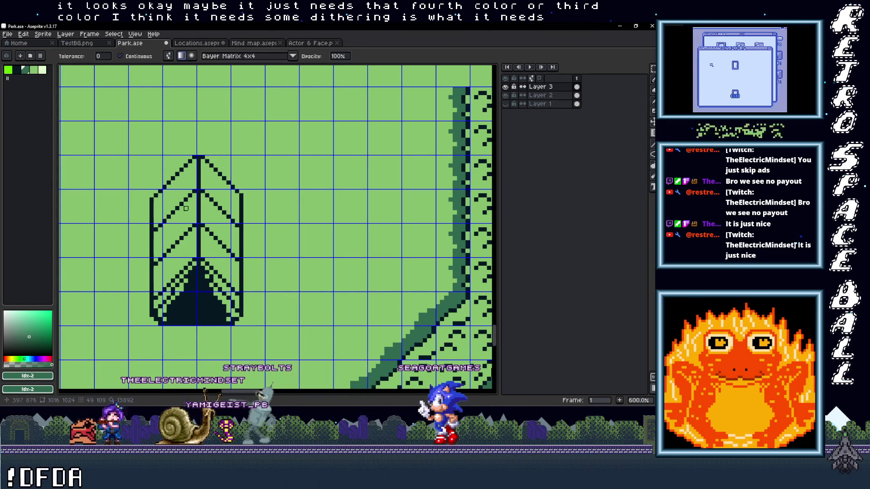
left_click_drag(156, 243, 252, 243)
key("ctrl+z")
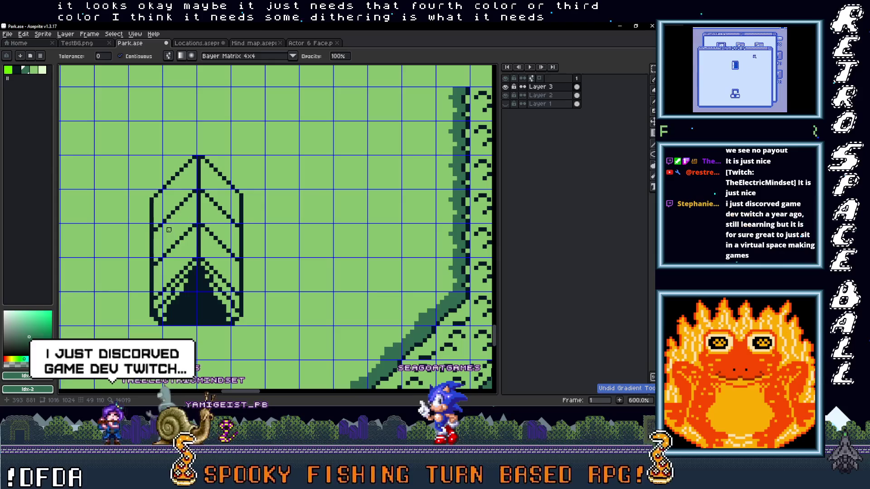
left_click_drag(168, 230, 216, 217)
key("ctrl+z")
key("ctrl+z")
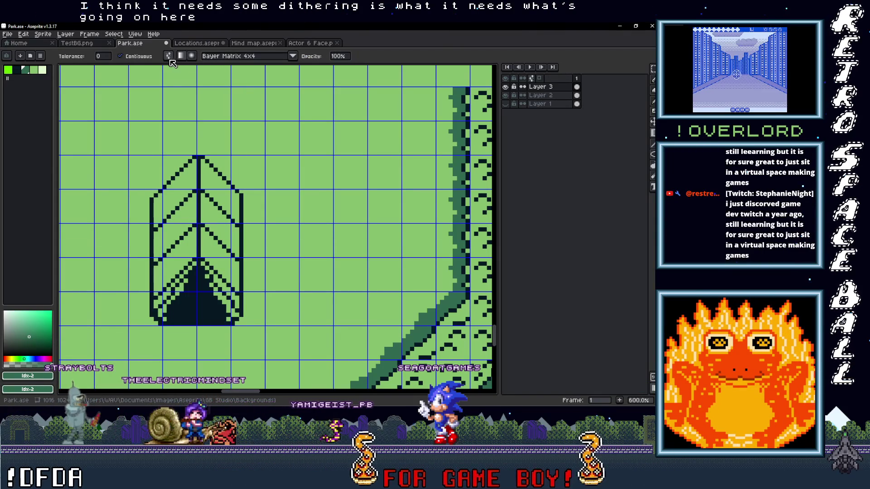
left_click_drag(253, 166, 356, 211)
key("ctrl+z")
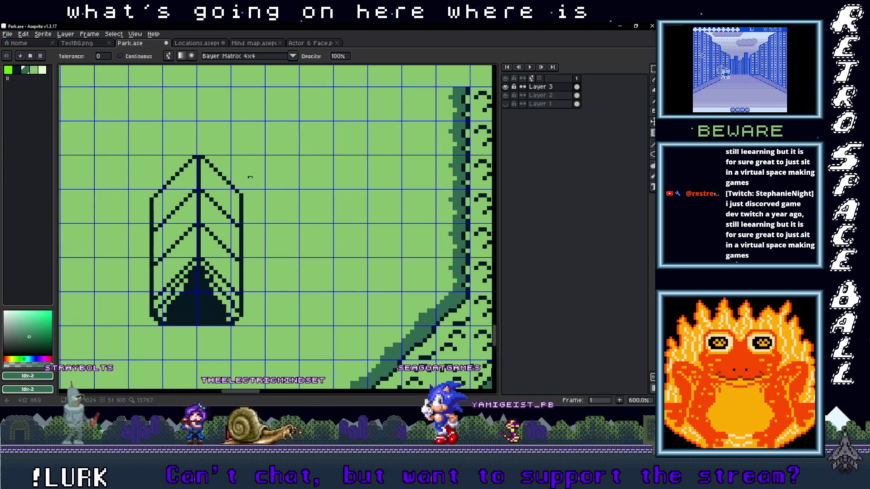
Switch to the gradient fill, retest it on background and leaf, and keep Bayer Matrix 4x4
left_click(653, 132)
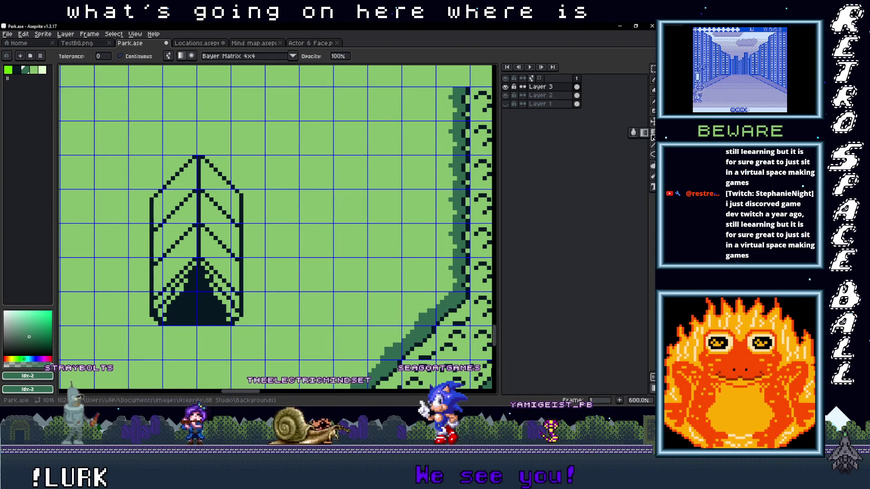
left_click_drag(305, 152, 322, 182)
key("ctrl+z")
left_click_drag(181, 190, 195, 213)
key("ctrl+z")
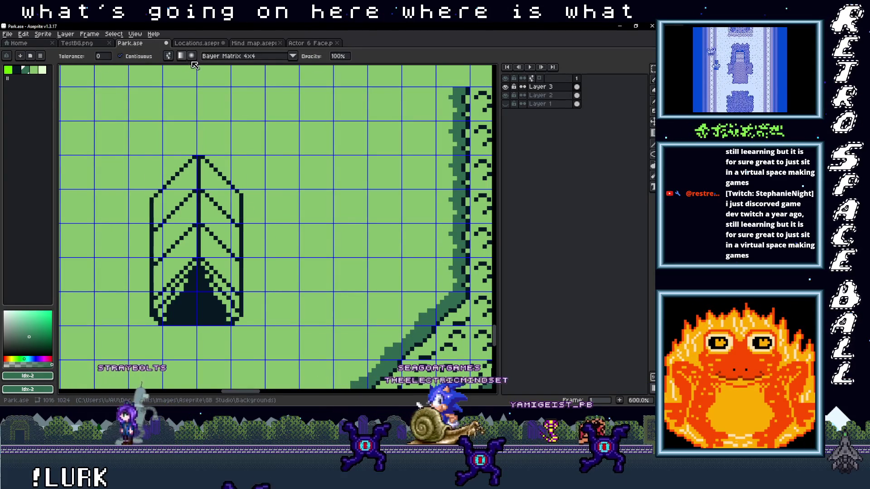
left_click(169, 57)
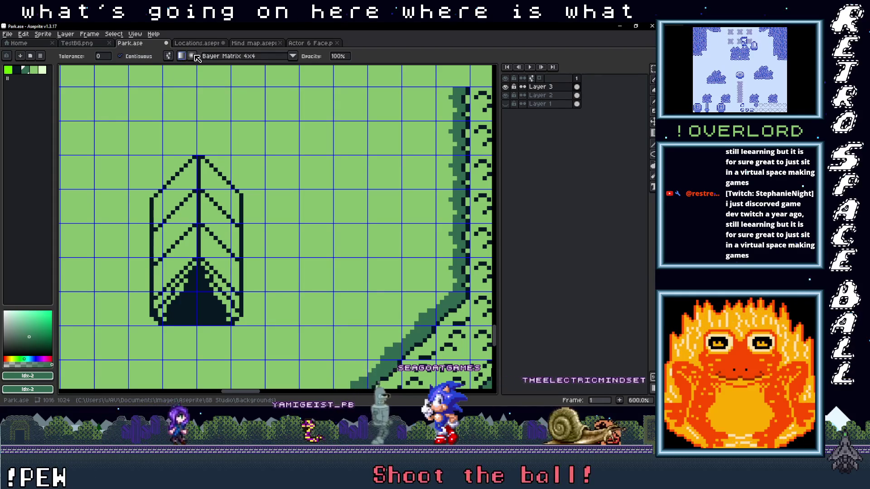
left_click(248, 56)
left_click(253, 121)
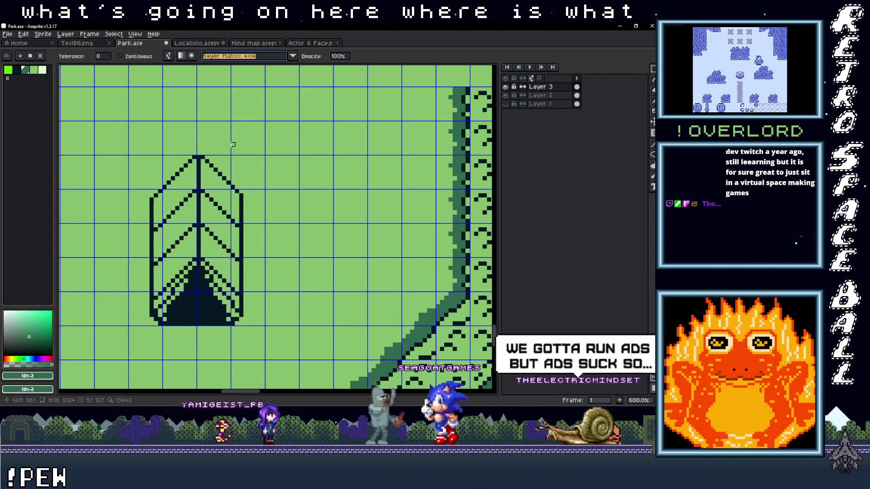
Test a 4x4 dithered gradient on the canvas, undo it, and bring the leaf and path into view
mouse_move(353, 200)
left_mouse_down()
mouse_move(330, 240)
mouse_move(338, 254)
left_mouse_up()
key("ctrl+z")
scroll(348, 238, "down", 4)
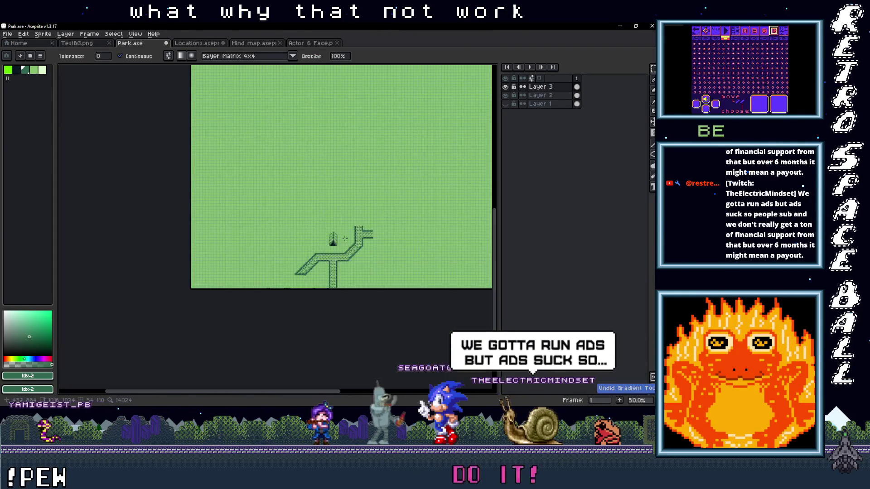
scroll(349, 209, "up", 3)
scroll(350, 210, "down", 2)
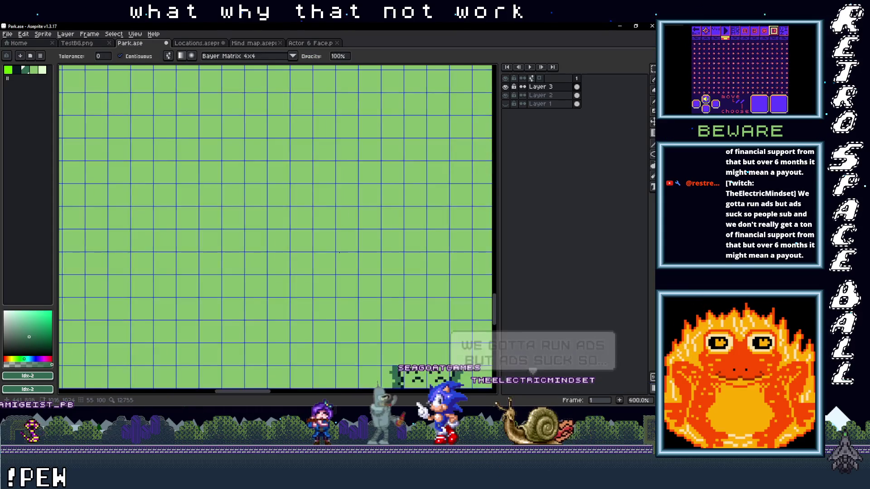
left_click_drag(282, 183, 279, 135)
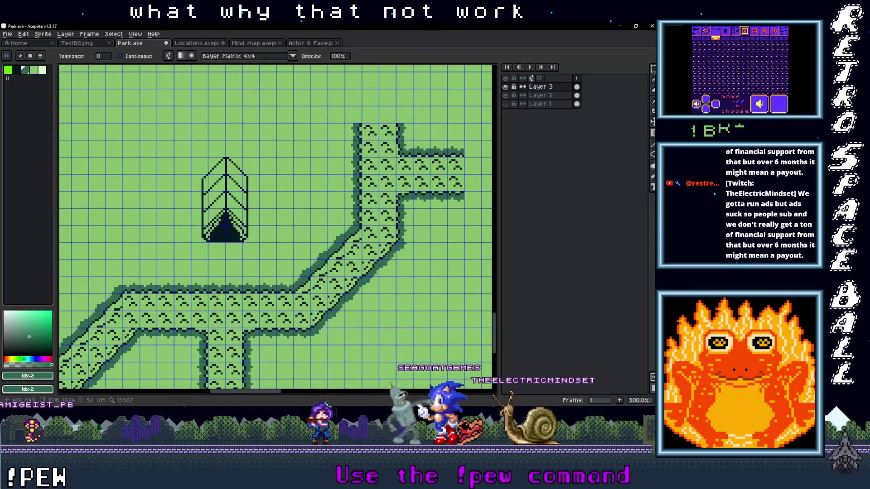
Switch dithering to Bayer Matrix 2x2 and test a gradient, then undo it
left_click(237, 57)
left_click(249, 96)
left_click_drag(272, 136, 282, 162)
key("ctrl+z")
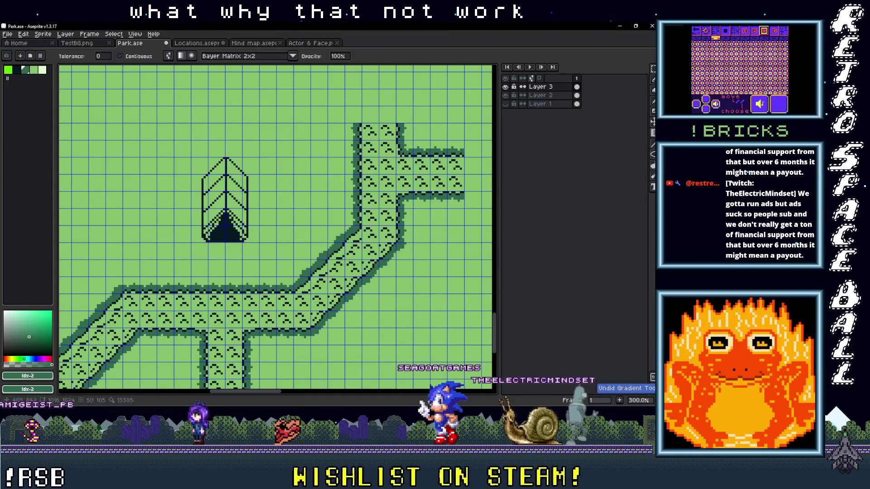